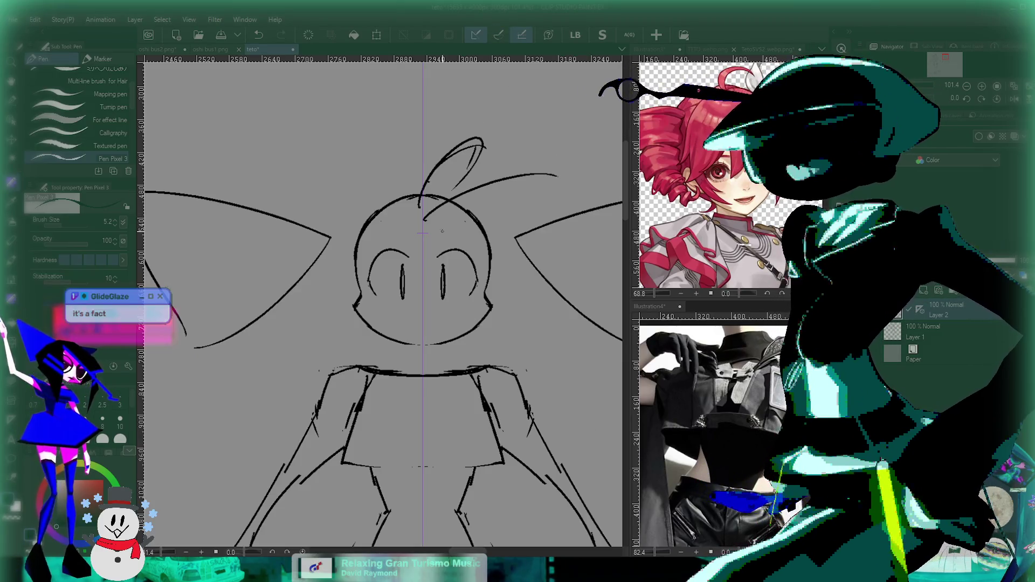
Draw hair strands down the head's right side and centre-left, redrawing rejected strokes.
{"action": "scroll", "coordinate": [464, 219], "scroll_direction": "down", "scroll_amount": 5}
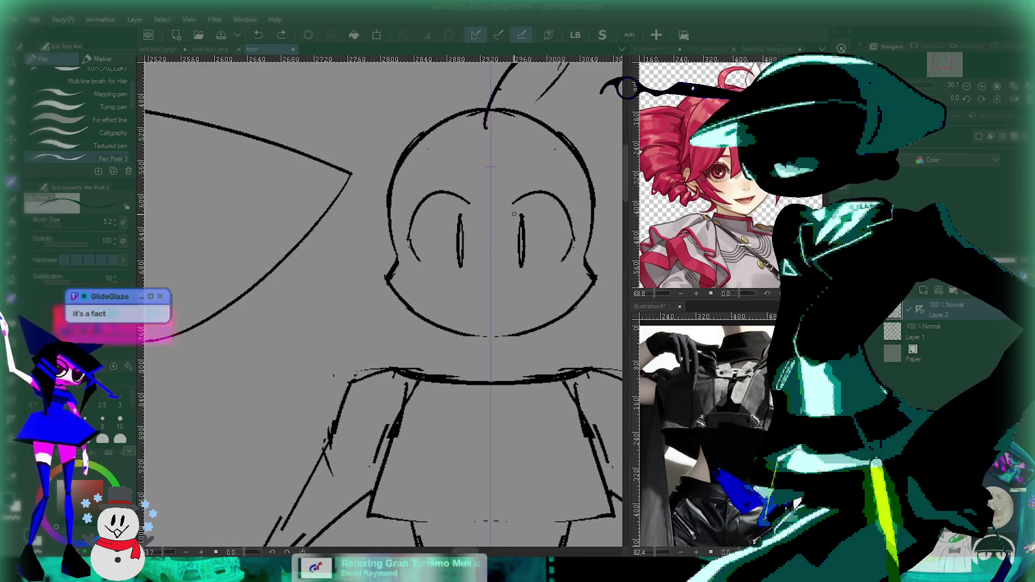
{"action": "scroll", "coordinate": [536, 113], "scroll_direction": "up", "scroll_amount": 6}
{"action": "mouse_move", "coordinate": [535, 113]}
{"action": "left_mouse_down"}
{"action": "mouse_move", "coordinate": [435, 175]}
{"action": "mouse_move", "coordinate": [482, 290]}
{"action": "left_mouse_up"}
{"action": "key", "text": "ctrl+z"}
{"action": "left_click_drag", "start_coordinate": [418, 182], "coordinate": [504, 249]}
{"action": "key", "text": "ctrl+z"}
{"action": "left_click_drag", "start_coordinate": [416, 181], "coordinate": [468, 289]}
{"action": "left_click_drag", "start_coordinate": [350, 171], "coordinate": [385, 291]}
{"action": "key", "text": "ctrl+z"}
{"action": "mouse_move", "coordinate": [347, 181]}
{"action": "left_mouse_down"}
{"action": "mouse_move", "coordinate": [375, 313]}
{"action": "mouse_move", "coordinate": [375, 294]}
{"action": "left_mouse_up"}
Sketch a sweeping hair arc down the head's left side, retrying it several times.
{"action": "left_click_drag", "start_coordinate": [335, 170], "coordinate": [280, 326]}
{"action": "key", "text": "ctrl+z"}
{"action": "mouse_move", "coordinate": [304, 181]}
{"action": "left_mouse_down"}
{"action": "mouse_move", "coordinate": [269, 323]}
{"action": "mouse_move", "coordinate": [279, 337]}
{"action": "left_mouse_up"}
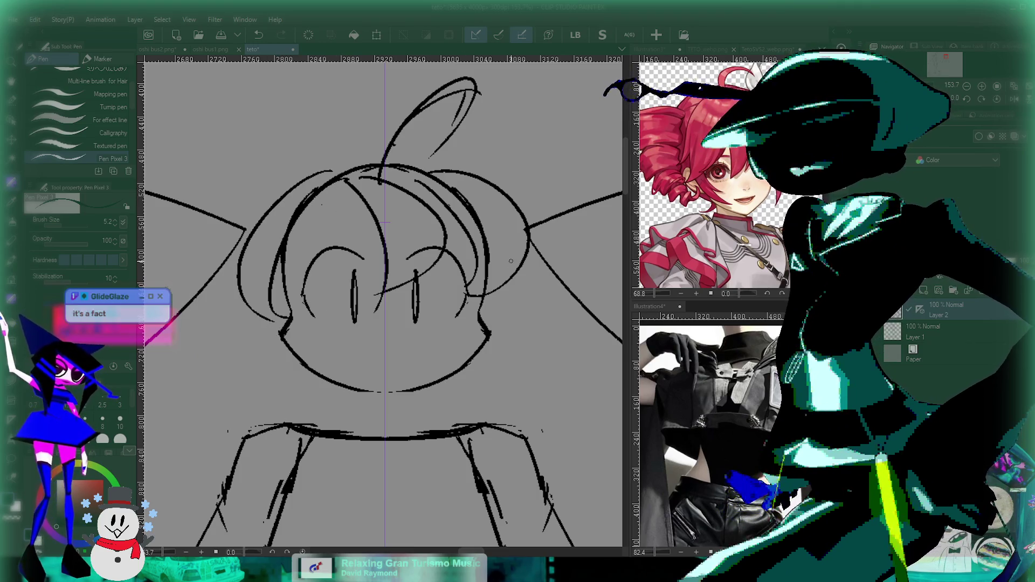
{"action": "key", "text": "ctrl+z"}
{"action": "left_click_drag", "start_coordinate": [350, 167], "coordinate": [256, 326]}
{"action": "key", "text": "ctrl+z"}
{"action": "left_click_drag", "start_coordinate": [347, 186], "coordinate": [255, 332]}
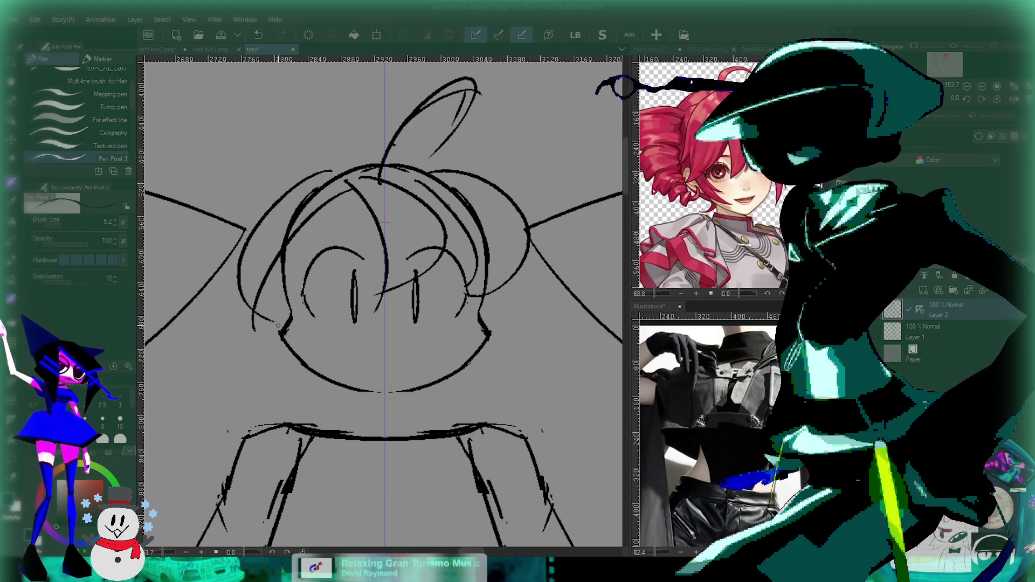
{"action": "key", "text": "ctrl+z"}
{"action": "left_click_drag", "start_coordinate": [296, 210], "coordinate": [260, 318]}
{"action": "scroll", "coordinate": [346, 239], "scroll_direction": "down", "scroll_amount": 2}
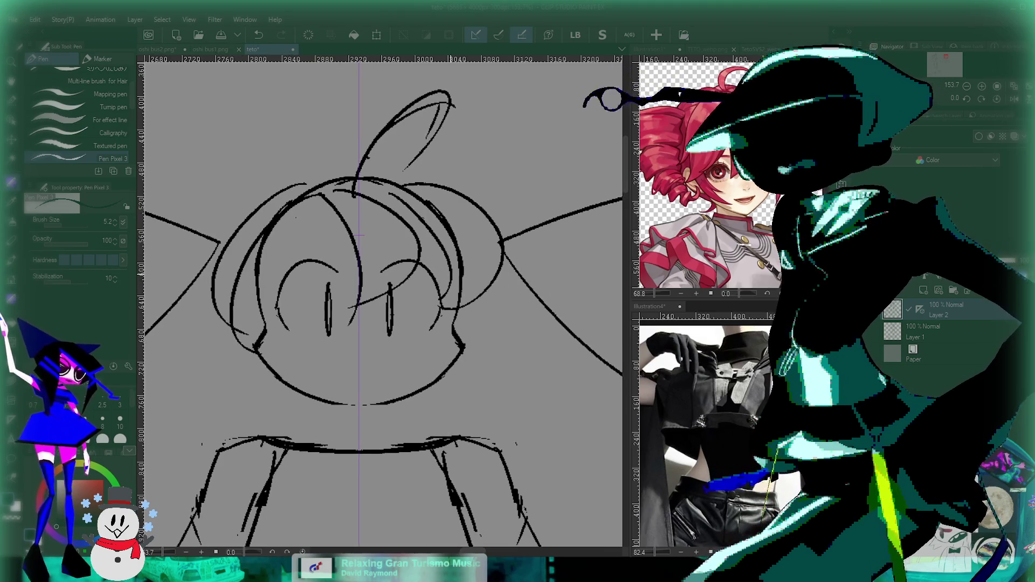
{"action": "scroll", "coordinate": [346, 239], "scroll_direction": "down", "scroll_amount": 4}
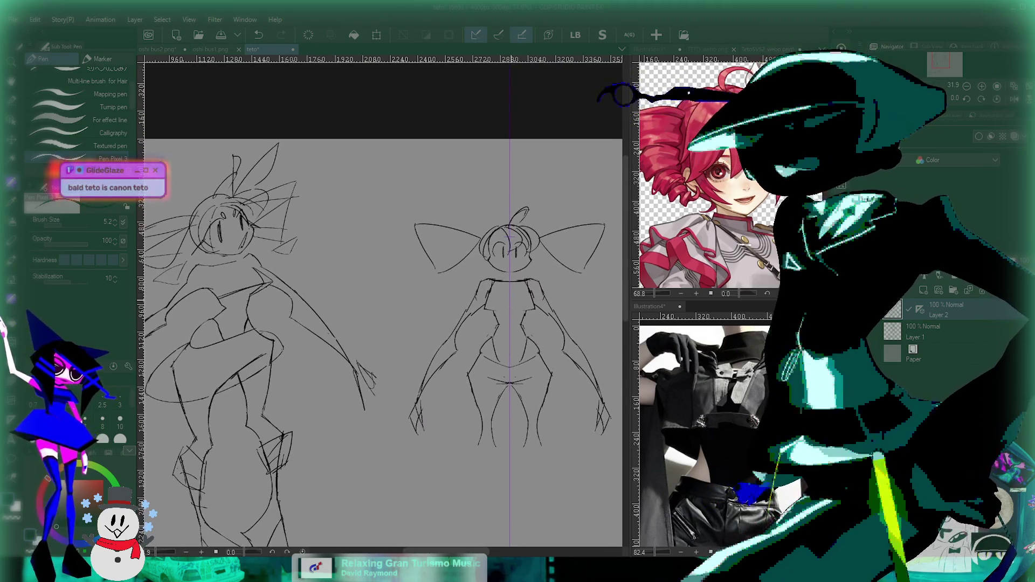
Zoom in on the head and draw a tight curled lock beside the left of the face.
{"action": "scroll", "coordinate": [527, 262], "scroll_direction": "up", "scroll_amount": 4}
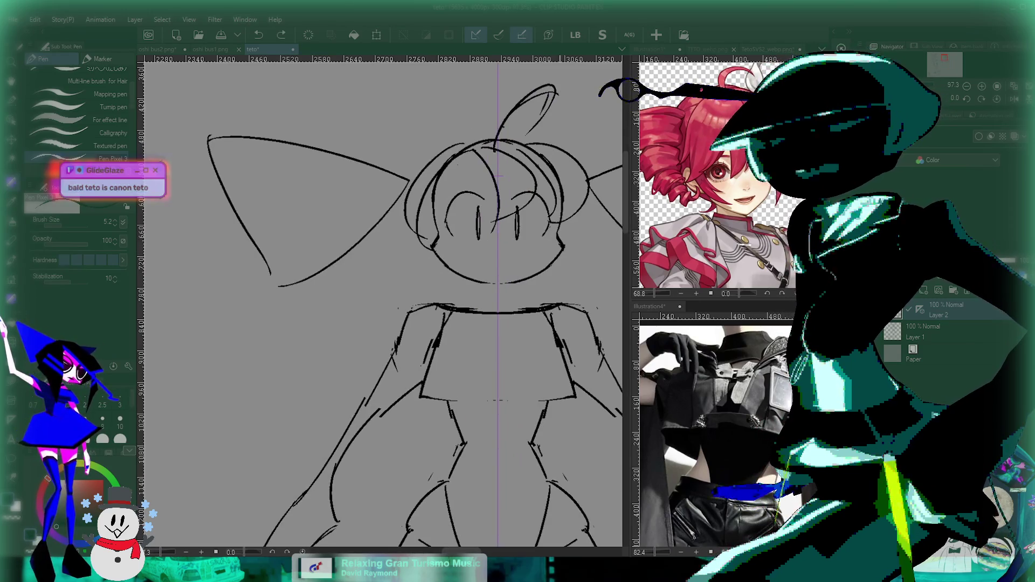
{"action": "scroll", "coordinate": [512, 264], "scroll_direction": "up", "scroll_amount": 1}
{"action": "scroll", "coordinate": [512, 264], "scroll_direction": "up", "scroll_amount": 1}
{"action": "scroll", "coordinate": [512, 264], "scroll_direction": "up", "scroll_amount": 1}
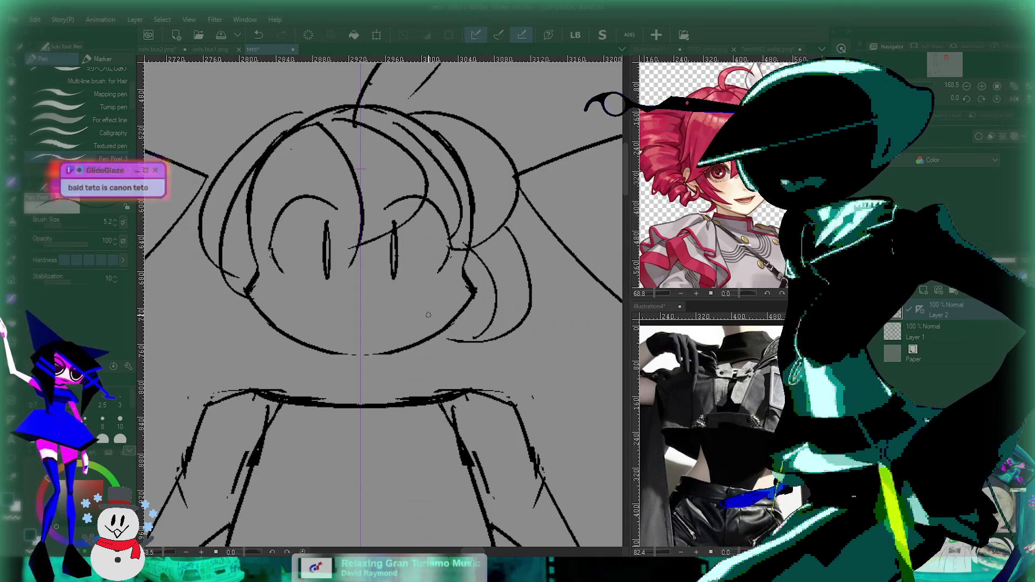
{"action": "scroll", "coordinate": [465, 245], "scroll_direction": "left", "scroll_amount": 3}
{"action": "left_click_drag", "start_coordinate": [301, 253], "coordinate": [328, 377]}
{"action": "key", "text": "ctrl+z"}
{"action": "left_click_drag", "start_coordinate": [295, 254], "coordinate": [393, 358]}
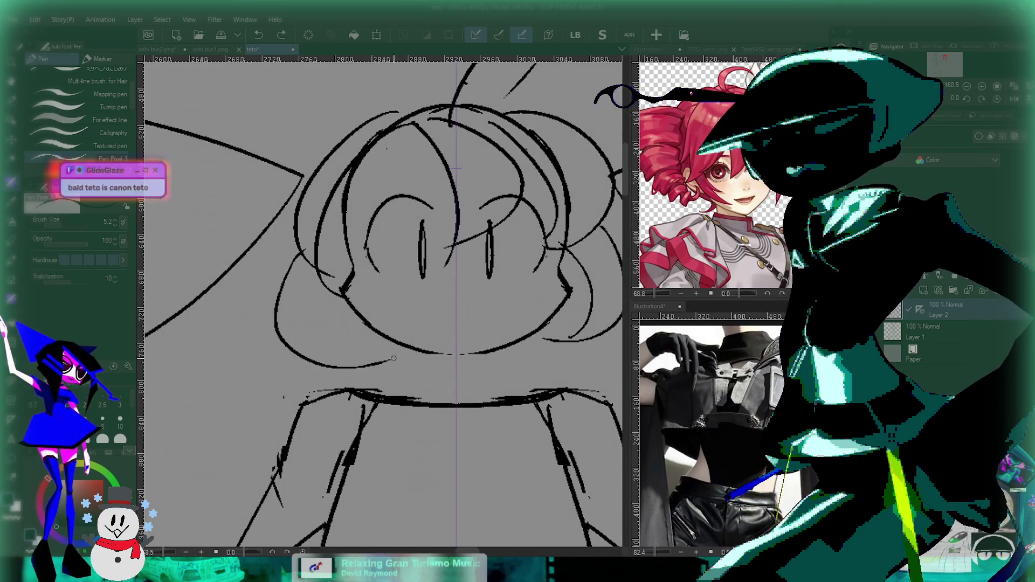
{"action": "scroll", "coordinate": [414, 357], "scroll_direction": "down", "scroll_amount": 2}
{"action": "scroll", "coordinate": [450, 353], "scroll_direction": "down", "scroll_amount": 2}
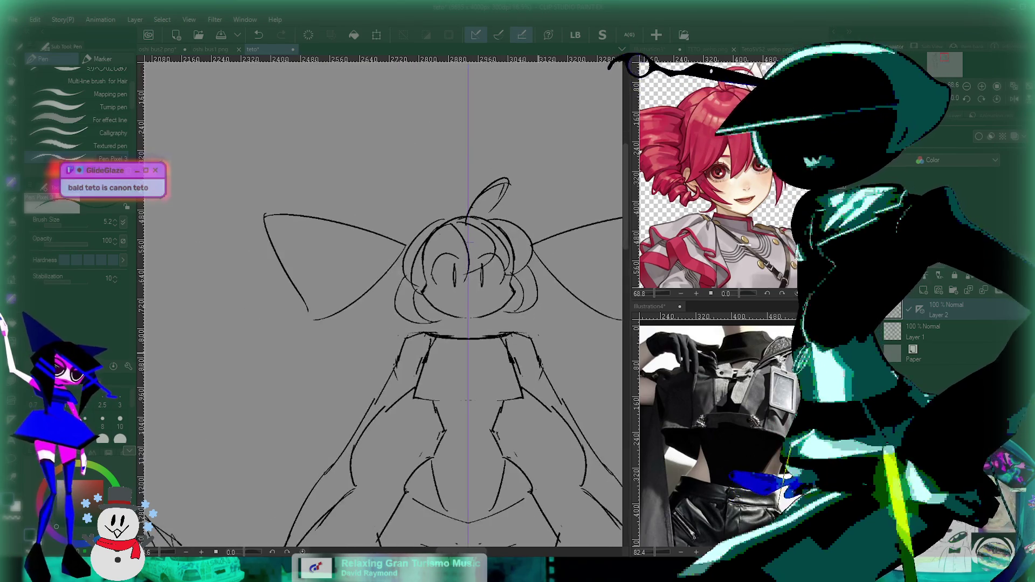
{"action": "scroll", "coordinate": [488, 348], "scroll_direction": "down", "scroll_amount": 2}
{"action": "scroll", "coordinate": [423, 206], "scroll_direction": "up", "scroll_amount": 1}
{"action": "scroll", "coordinate": [410, 213], "scroll_direction": "up", "scroll_amount": 1}
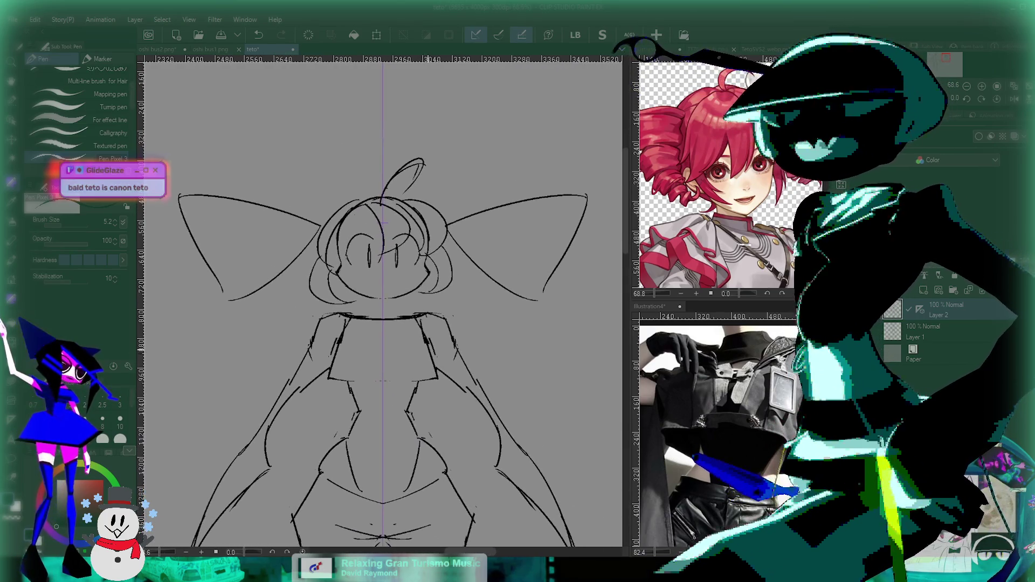
{"action": "scroll", "coordinate": [393, 224], "scroll_direction": "up", "scroll_amount": 1}
{"action": "scroll", "coordinate": [379, 234], "scroll_direction": "up", "scroll_amount": 1}
{"action": "scroll", "coordinate": [410, 264], "scroll_direction": "up", "scroll_amount": 1}
{"action": "scroll", "coordinate": [442, 291], "scroll_direction": "up", "scroll_amount": 1}
{"action": "scroll", "coordinate": [470, 318], "scroll_direction": "up", "scroll_amount": 1}
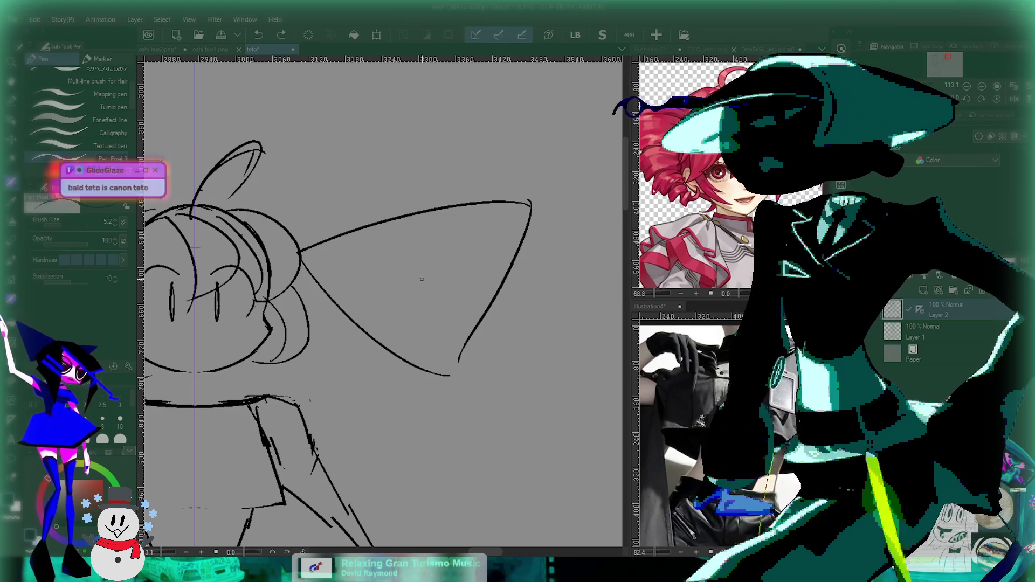
Draw fold lines across the right bow loop, discarding one rejected line.
{"action": "left_click_drag", "start_coordinate": [422, 278], "coordinate": [413, 236]}
{"action": "left_click_drag", "start_coordinate": [321, 245], "coordinate": [485, 171]}
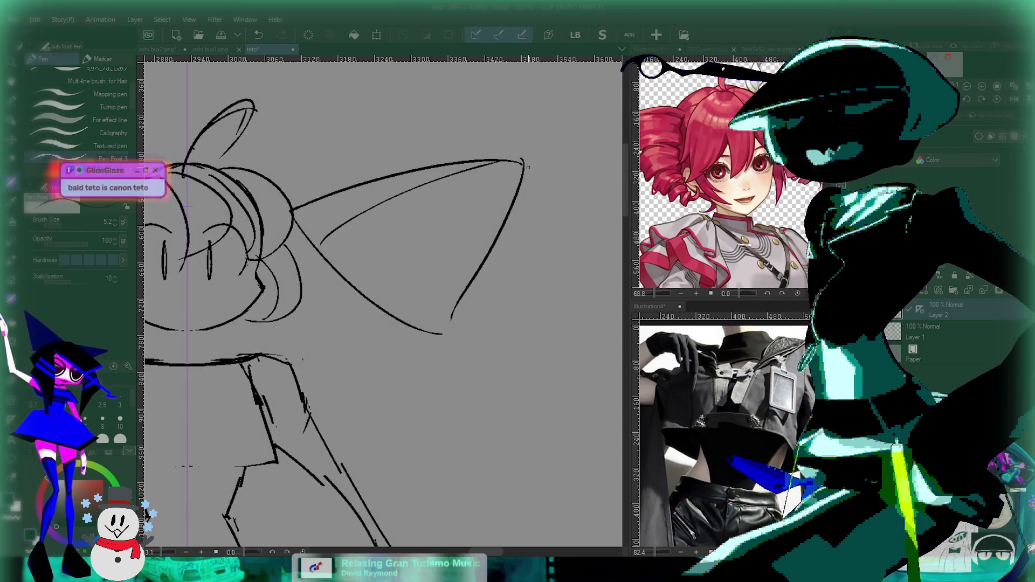
{"action": "mouse_move", "coordinate": [321, 247]}
{"action": "left_mouse_down"}
{"action": "mouse_move", "coordinate": [550, 160]}
{"action": "mouse_move", "coordinate": [516, 192]}
{"action": "left_mouse_up"}
{"action": "key", "text": "ctrl+z"}
{"action": "key", "text": "ctrl+z"}
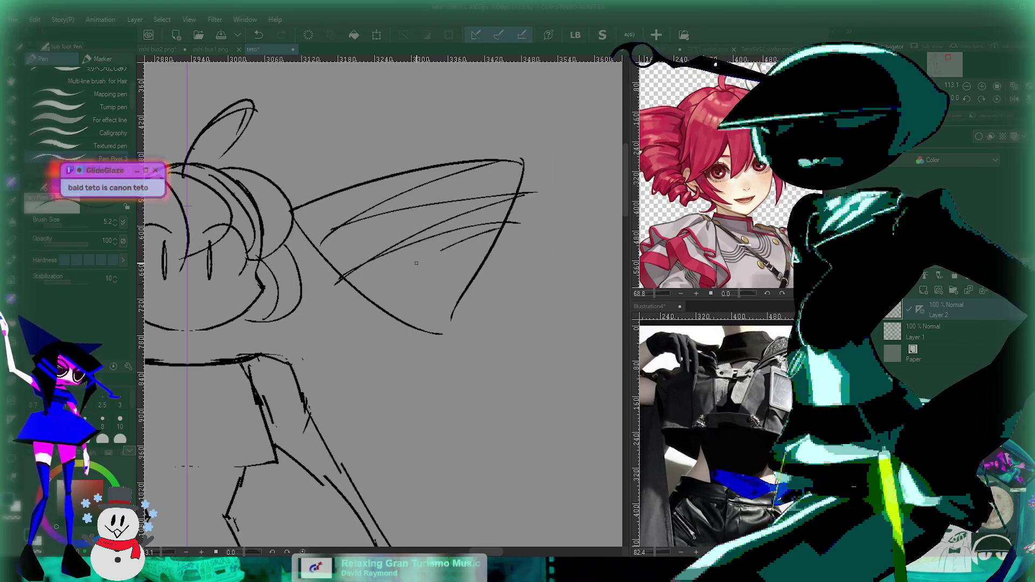
Pan and zoom to bring the head, left bow loop and whole figure into view.
{"action": "left_click_drag", "start_coordinate": [480, 271], "coordinate": [690, 275]}
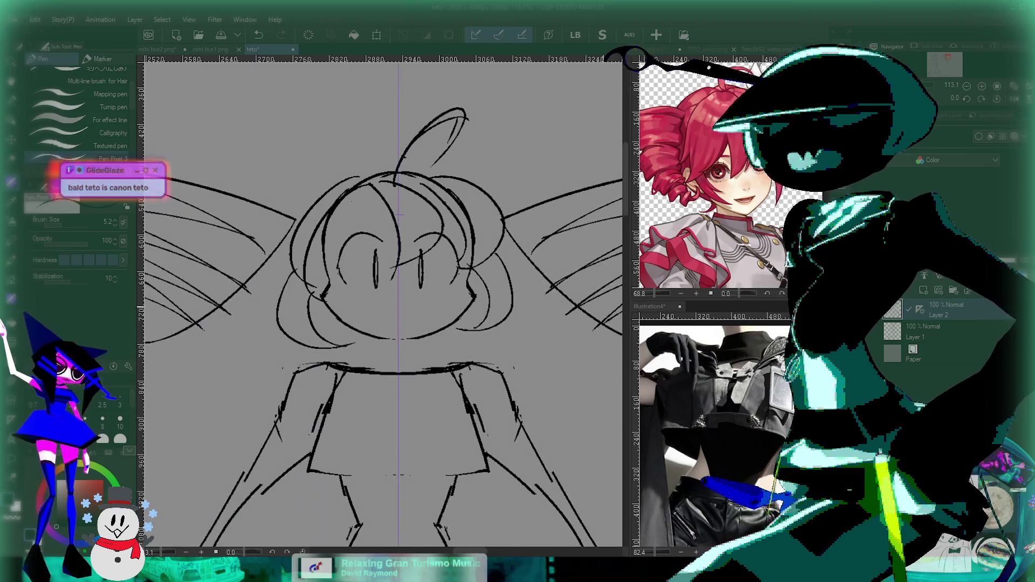
{"action": "scroll", "coordinate": [472, 205], "scroll_direction": "down", "scroll_amount": 5}
{"action": "scroll", "coordinate": [473, 239], "scroll_direction": "up", "scroll_amount": 5}
{"action": "left_click_drag", "start_coordinate": [473, 239], "coordinate": [608, 218]}
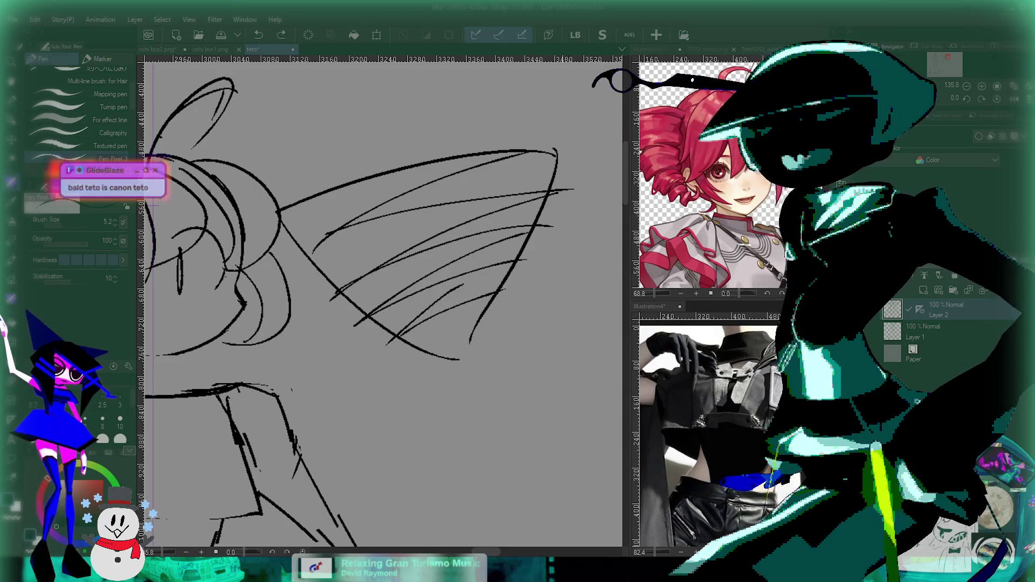
{"action": "scroll", "coordinate": [478, 185], "scroll_direction": "down", "scroll_amount": 2}
{"action": "scroll", "coordinate": [477, 185], "scroll_direction": "down", "scroll_amount": 3}
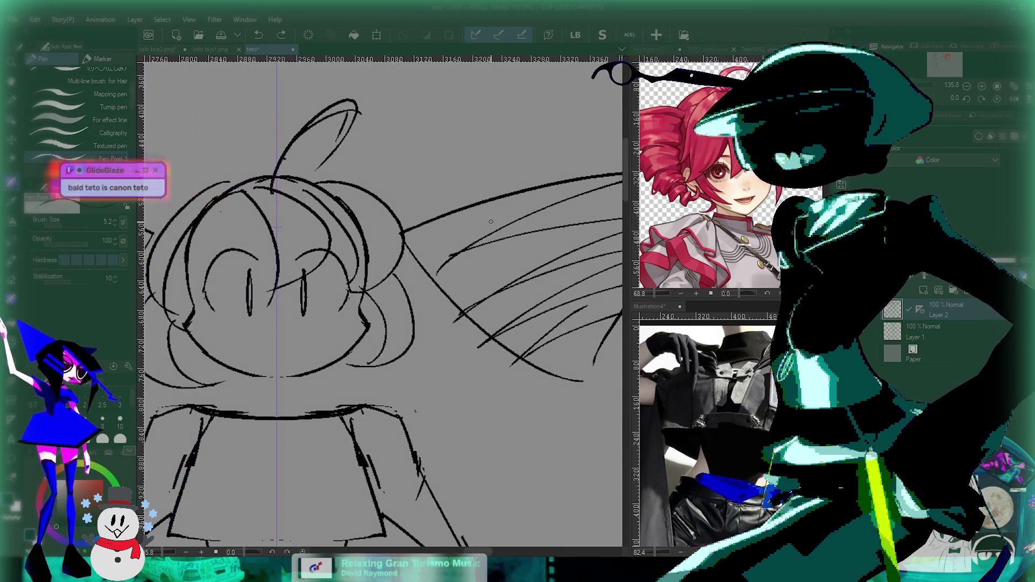
{"action": "left_click_drag", "start_coordinate": [277, 228], "coordinate": [398, 228]}
{"action": "left_click_drag", "start_coordinate": [608, 241], "coordinate": [522, 273]}
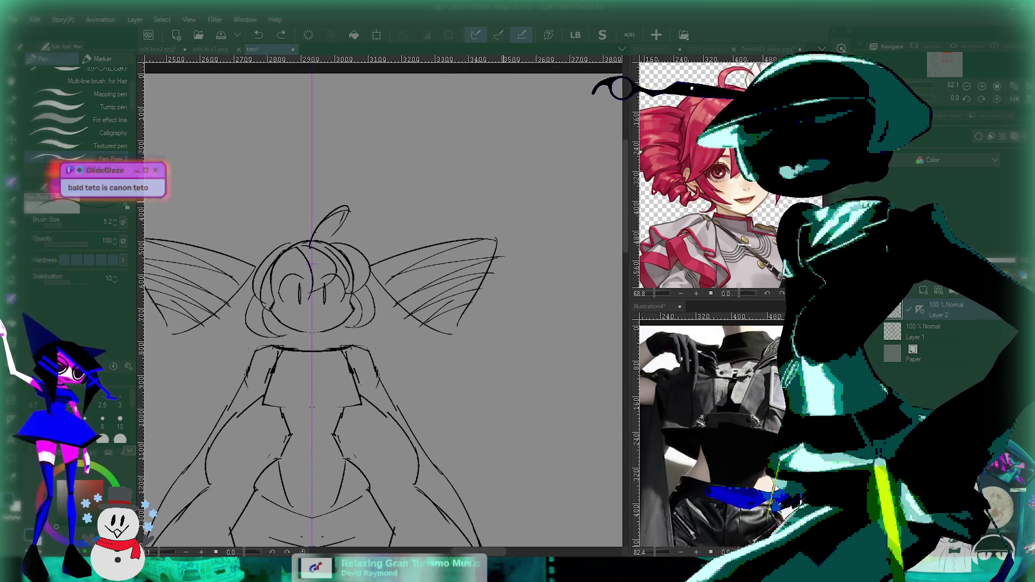
{"action": "scroll", "coordinate": [476, 220], "scroll_direction": "up", "scroll_amount": 3}
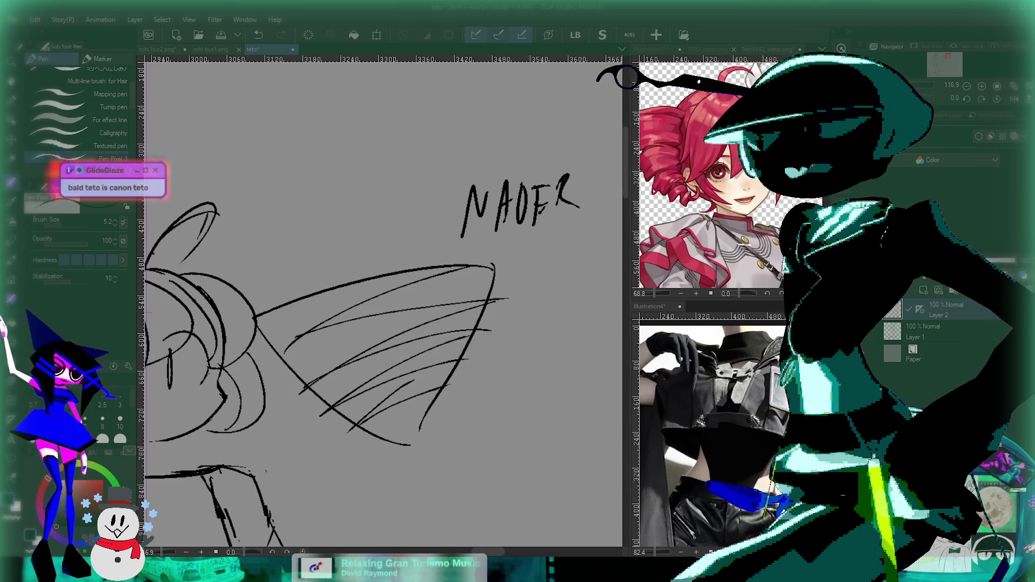
{"action": "scroll", "coordinate": [377, 302], "scroll_direction": "down", "scroll_amount": 3}
{"action": "scroll", "coordinate": [377, 269], "scroll_direction": "up", "scroll_amount": 1}
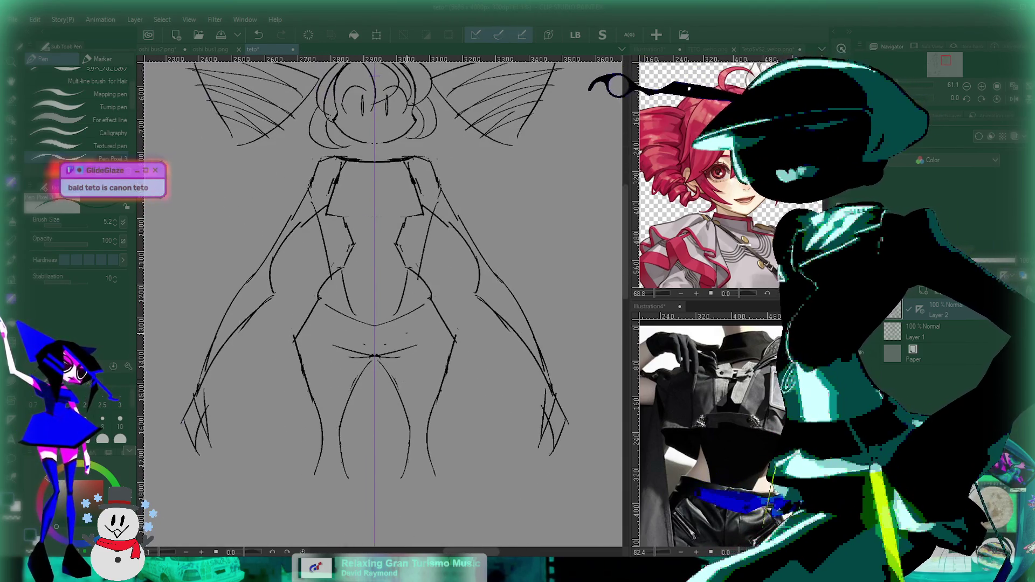
{"action": "scroll", "coordinate": [438, 316], "scroll_direction": "down", "scroll_amount": 2}
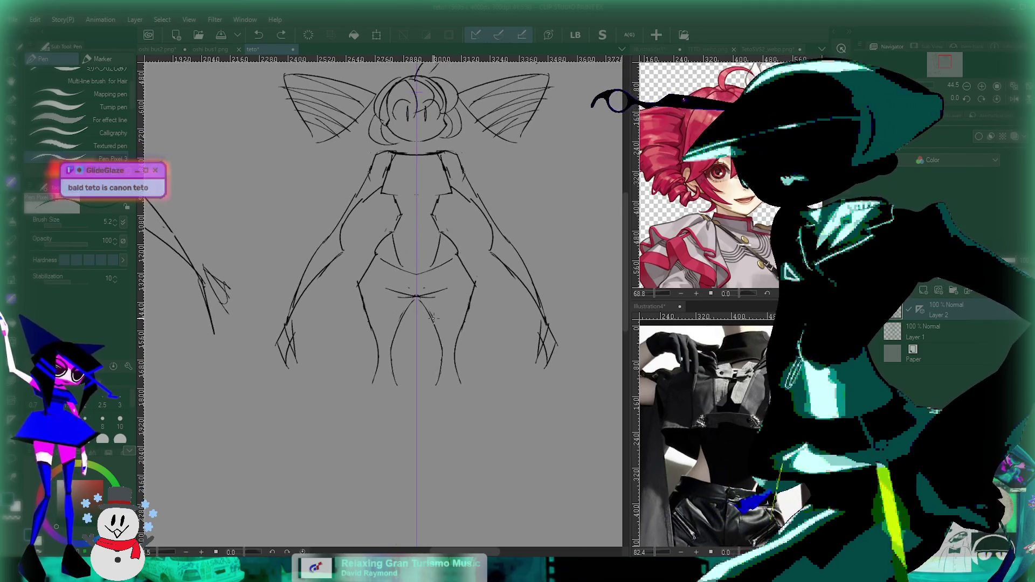
Select both forearms and clawed hands, nudge them up two steps with transform, then deselect.
{"action": "key", "text": "m"}
{"action": "left_click_drag", "start_coordinate": [323, 331], "coordinate": [286, 388]}
{"action": "left_click_drag", "start_coordinate": [520, 302], "coordinate": [561, 393]}
{"action": "left_click_drag", "start_coordinate": [313, 286], "coordinate": [298, 319]}
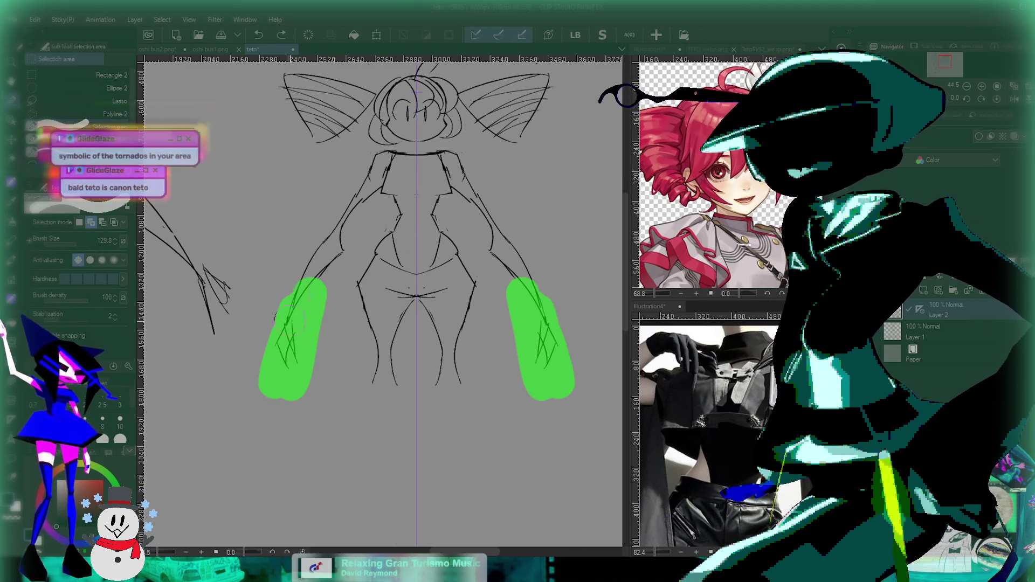
{"action": "key", "text": "ctrl+t"}
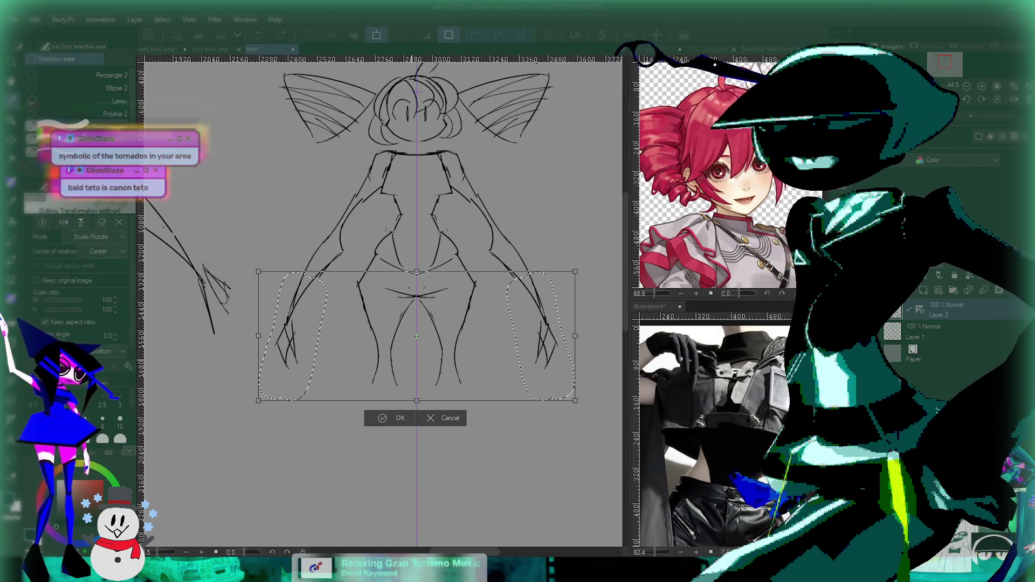
{"action": "key", "text": "Up"}
{"action": "key", "text": "Up"}
{"action": "key", "text": "Up"}
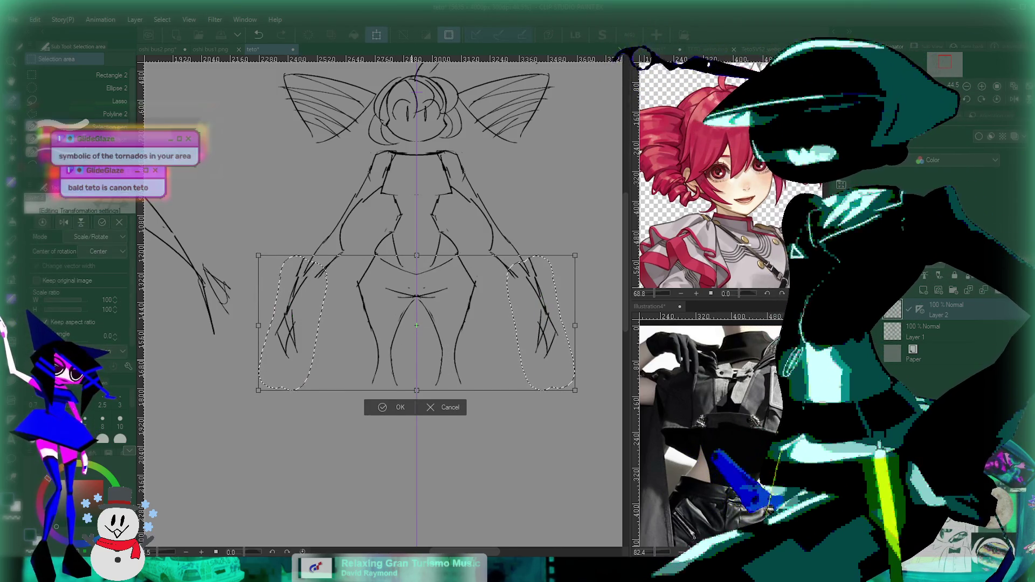
{"action": "key", "text": "Up"}
{"action": "key", "text": "Up"}
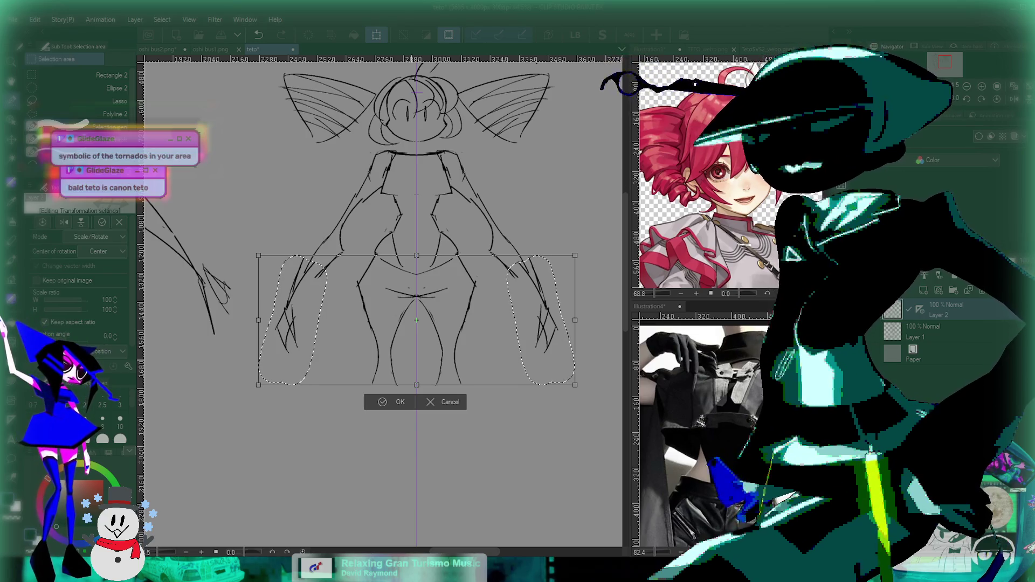
{"action": "key", "text": "Return"}
{"action": "key", "text": "ctrl+d"}
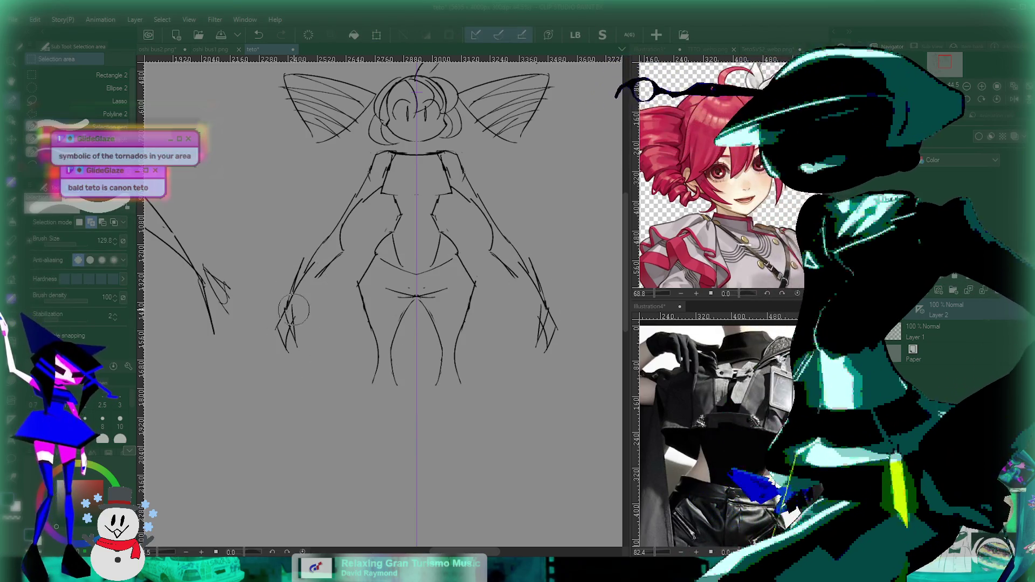
{"action": "key", "text": "p"}
{"action": "scroll", "coordinate": [313, 321], "scroll_direction": "up", "scroll_amount": 3}
Undo the last two strokes and redraw the long outline stroke.
{"action": "scroll", "coordinate": [283, 258], "scroll_direction": "up", "scroll_amount": 2}
{"action": "scroll", "coordinate": [279, 256], "scroll_direction": "up", "scroll_amount": 2}
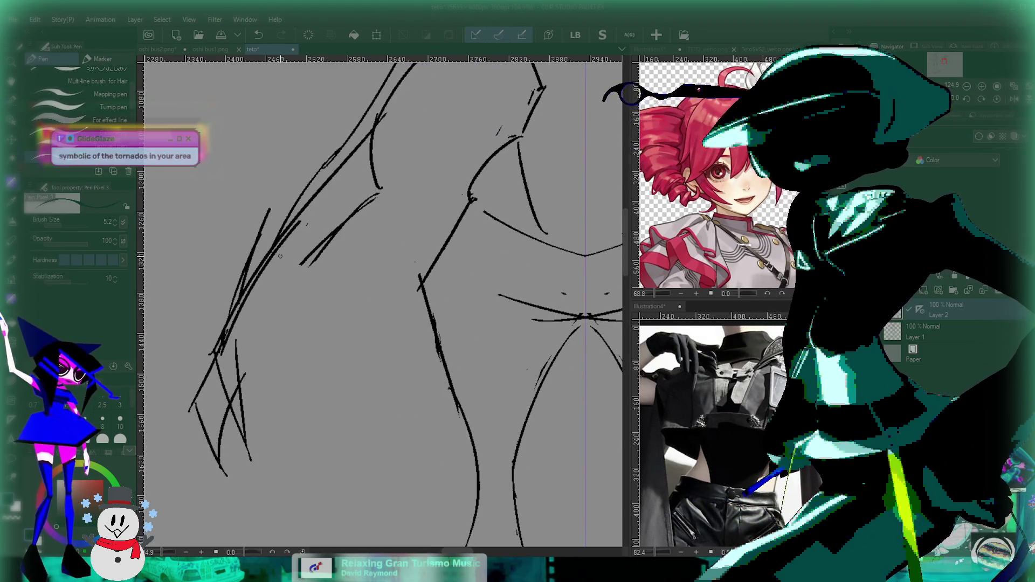
{"action": "key", "text": "ctrl+z"}
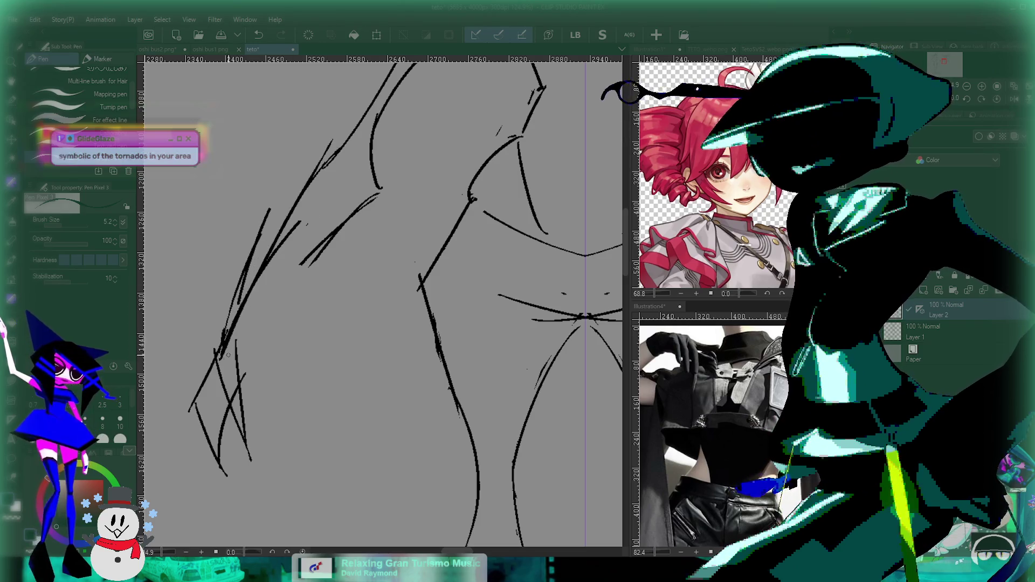
{"action": "key", "text": "ctrl+z"}
{"action": "left_click_drag", "start_coordinate": [228, 365], "coordinate": [381, 189]}
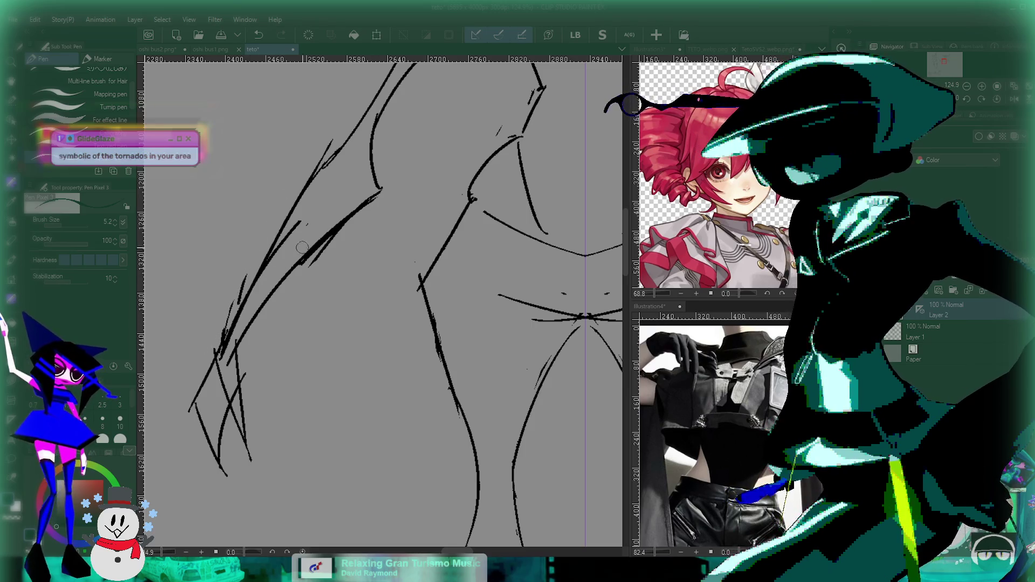
Redraw the long leg line repeatedly, undoing each attempt until it sits right.
{"action": "scroll", "coordinate": [356, 237], "scroll_direction": "down", "scroll_amount": 3}
{"action": "scroll", "coordinate": [334, 238], "scroll_direction": "up", "scroll_amount": 3}
{"action": "scroll", "coordinate": [318, 237], "scroll_direction": "up", "scroll_amount": 2}
{"action": "key", "text": "ctrl+z"}
{"action": "left_click_drag", "start_coordinate": [213, 391], "coordinate": [365, 209]}
{"action": "key", "text": "ctrl+z"}
{"action": "key", "text": "ctrl+z"}
{"action": "left_click_drag", "start_coordinate": [211, 400], "coordinate": [369, 202]}
{"action": "key", "text": "ctrl+z"}
{"action": "key", "text": "ctrl+z"}
{"action": "left_click_drag", "start_coordinate": [213, 392], "coordinate": [372, 208]}
{"action": "key", "text": "ctrl+z"}
{"action": "left_click_drag", "start_coordinate": [210, 398], "coordinate": [375, 208]}
{"action": "key", "text": "ctrl+z"}
{"action": "left_click_drag", "start_coordinate": [212, 392], "coordinate": [366, 209]}
{"action": "scroll", "coordinate": [323, 258], "scroll_direction": "up", "scroll_amount": 3}
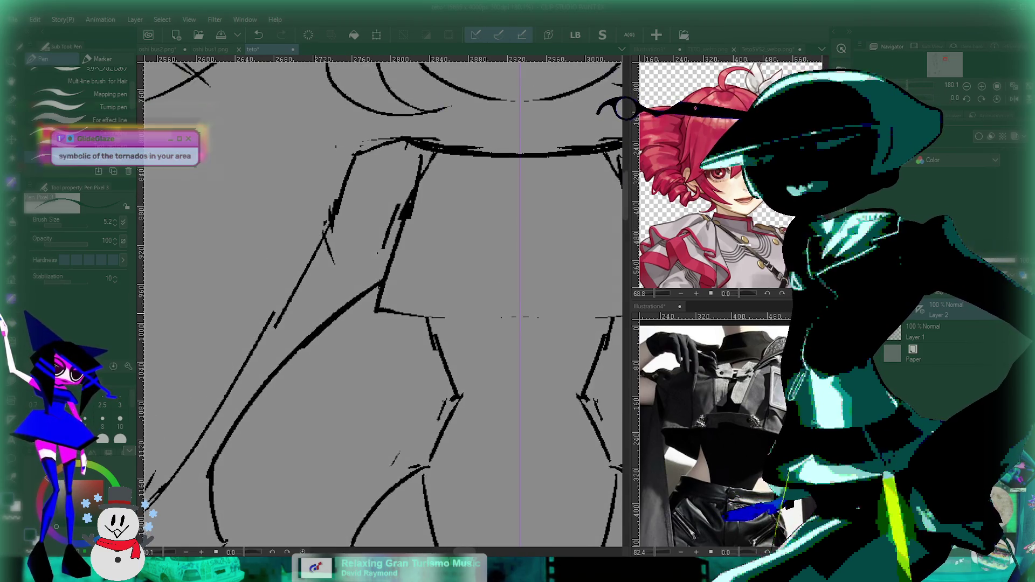
{"action": "left_click_drag", "start_coordinate": [270, 323], "coordinate": [347, 197]}
{"action": "key", "text": "ctrl+z"}
{"action": "left_click_drag", "start_coordinate": [171, 470], "coordinate": [429, 83]}
{"action": "key", "text": "ctrl+z"}
{"action": "mouse_move", "coordinate": [329, 264]}
{"action": "left_mouse_down"}
{"action": "mouse_move", "coordinate": [331, 287]}
{"action": "mouse_move", "coordinate": [412, 114]}
{"action": "left_mouse_up"}
{"action": "key", "text": "ctrl+z"}
{"action": "mouse_move", "coordinate": [326, 277]}
{"action": "left_mouse_down"}
{"action": "mouse_move", "coordinate": [412, 113]}
{"action": "mouse_move", "coordinate": [353, 188]}
{"action": "left_mouse_up"}
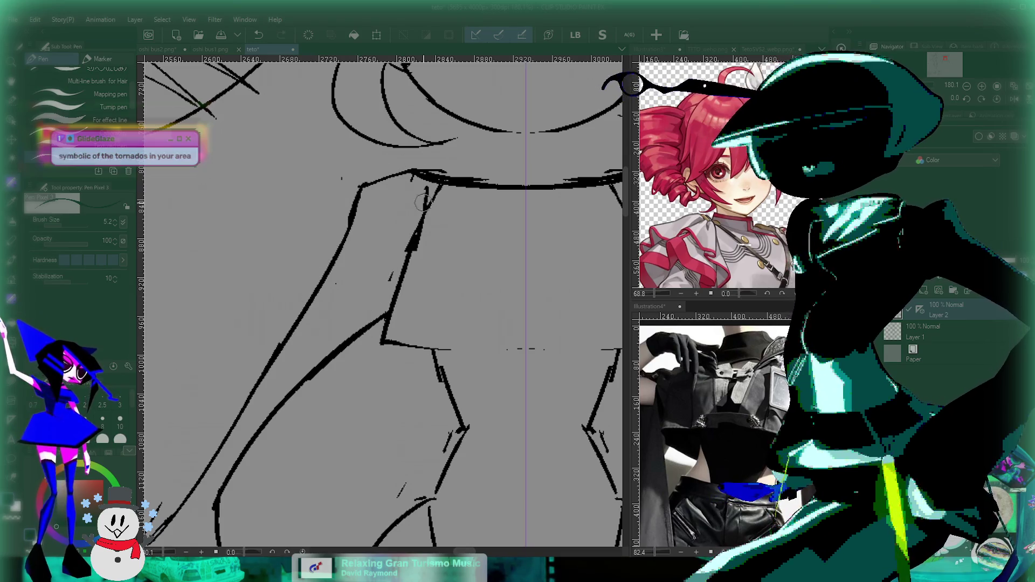
Undo the last collar stroke along the shoulders and recentre the whole figure.
{"action": "left_click_drag", "start_coordinate": [561, 161], "coordinate": [408, 172]}
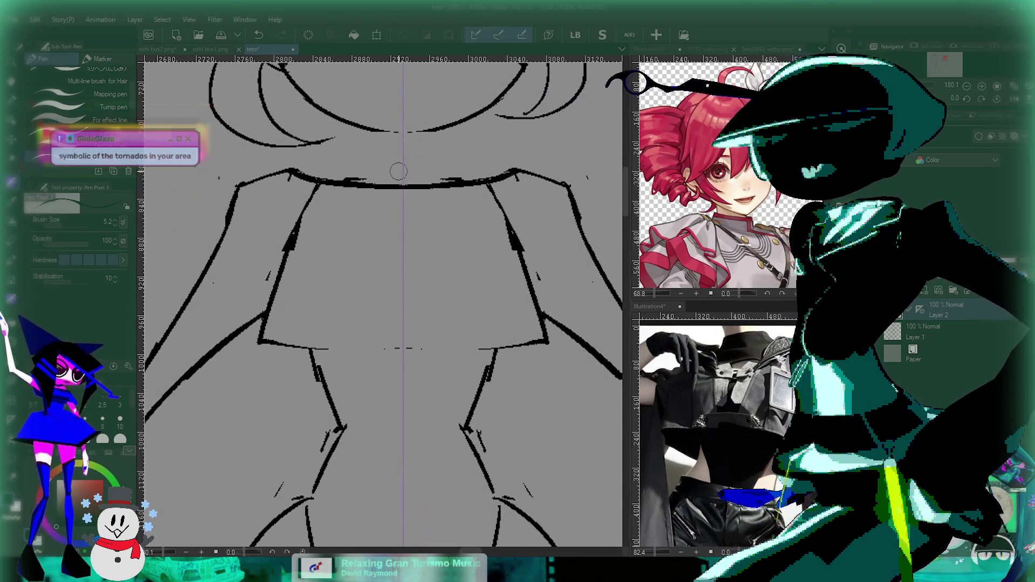
{"action": "key", "text": "ctrl+z"}
{"action": "key", "text": "ctrl+y"}
{"action": "key", "text": "ctrl+z"}
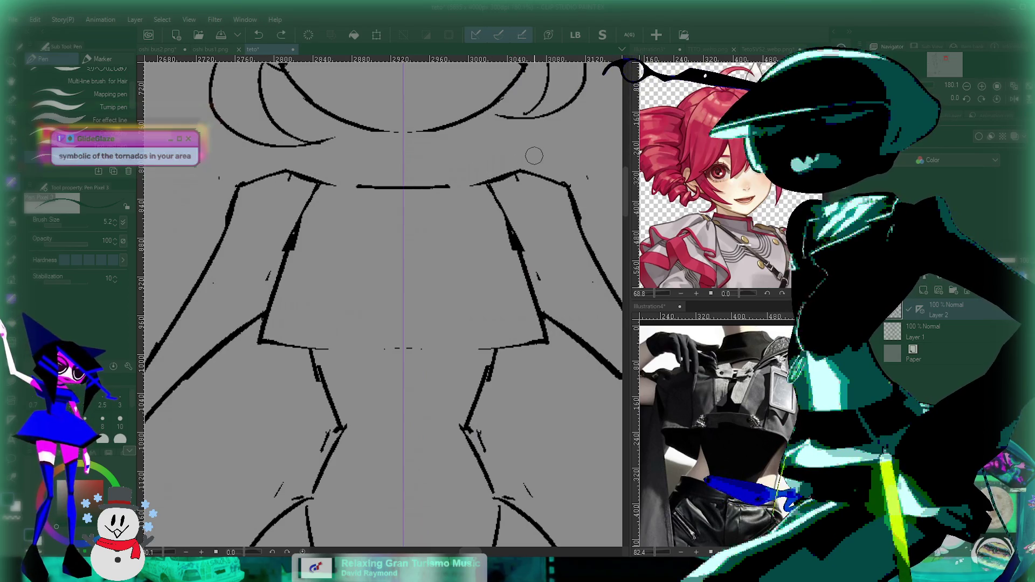
{"action": "scroll", "coordinate": [524, 173], "scroll_direction": "down", "scroll_amount": 2}
{"action": "scroll", "coordinate": [524, 172], "scroll_direction": "down", "scroll_amount": 3}
{"action": "scroll", "coordinate": [444, 219], "scroll_direction": "up", "scroll_amount": 3}
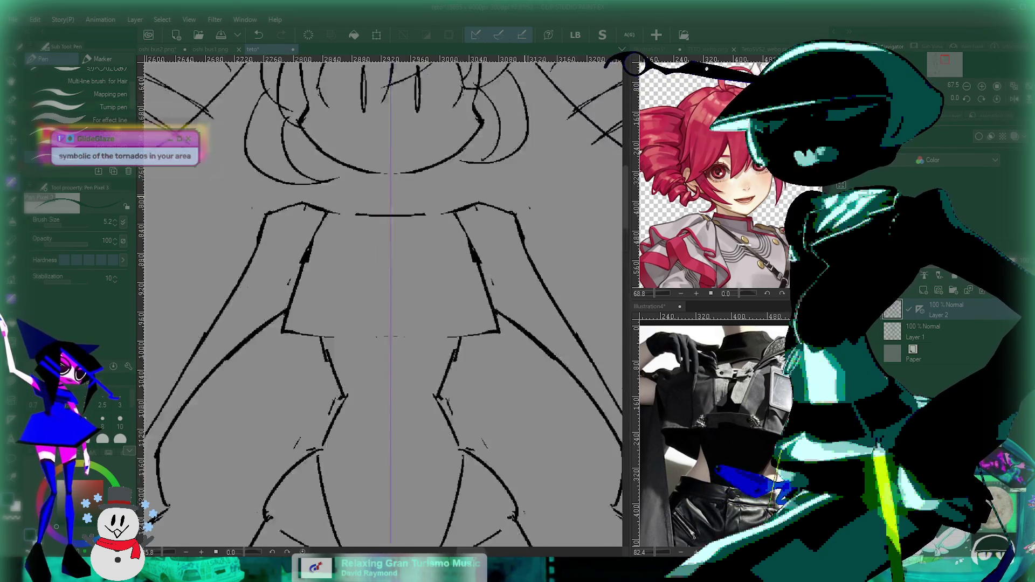
{"action": "scroll", "coordinate": [443, 219], "scroll_direction": "up", "scroll_amount": 4}
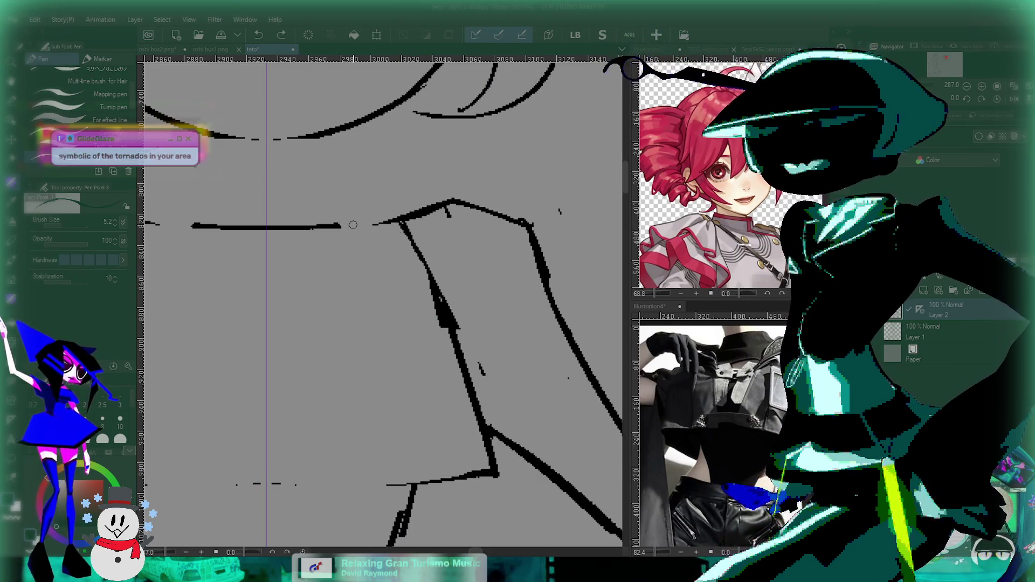
{"action": "left_click_drag", "start_coordinate": [383, 221], "coordinate": [426, 218]}
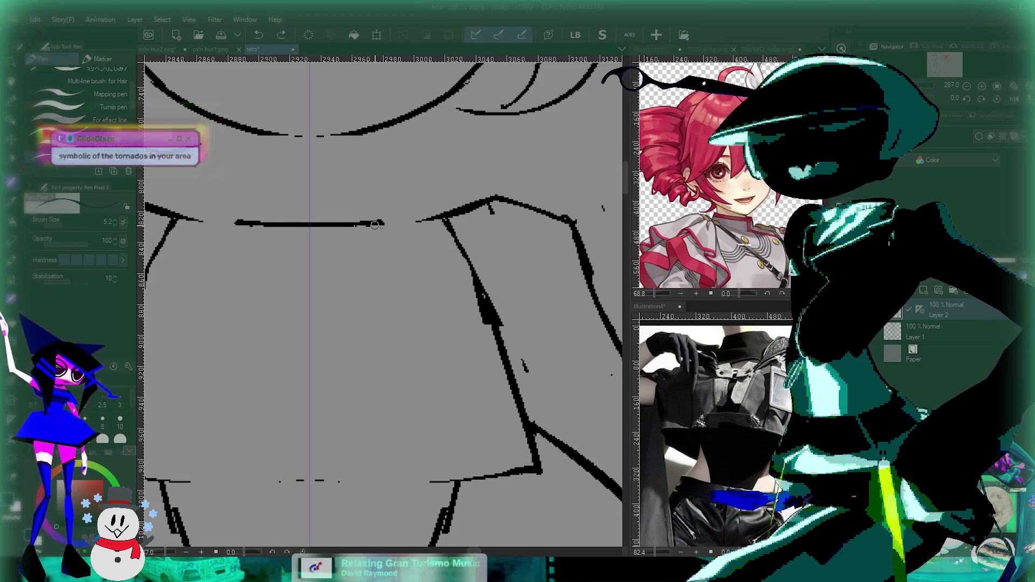
{"action": "scroll", "coordinate": [477, 203], "scroll_direction": "down", "scroll_amount": 5}
{"action": "mouse_move", "coordinate": [477, 202]}
{"action": "left_mouse_down"}
{"action": "mouse_move", "coordinate": [444, 170]}
{"action": "mouse_move", "coordinate": [427, 187]}
{"action": "left_mouse_up"}
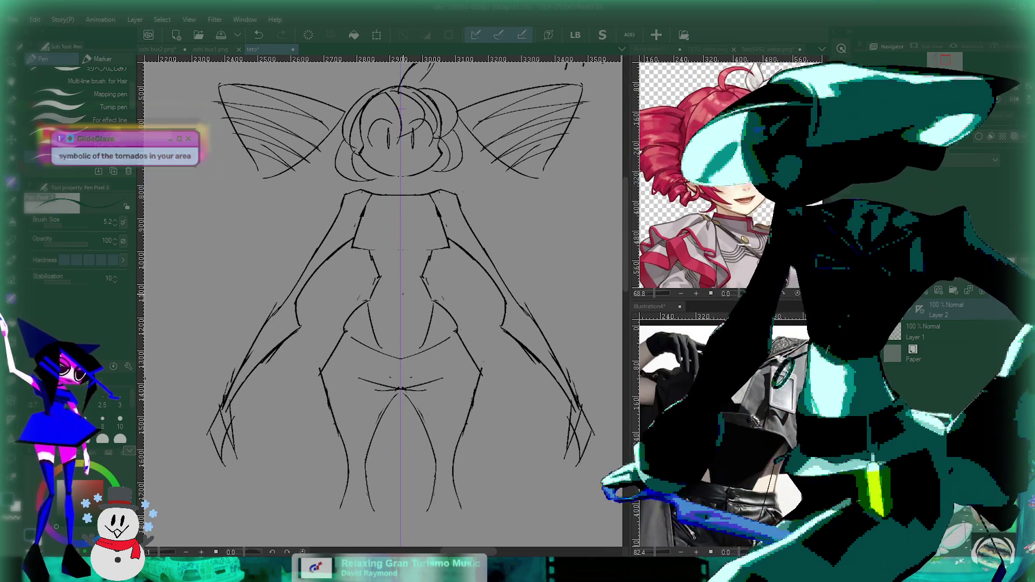
Zoom in and add short strokes to the left arm and clawed hand.
{"action": "scroll", "coordinate": [431, 248], "scroll_direction": "up", "scroll_amount": 3}
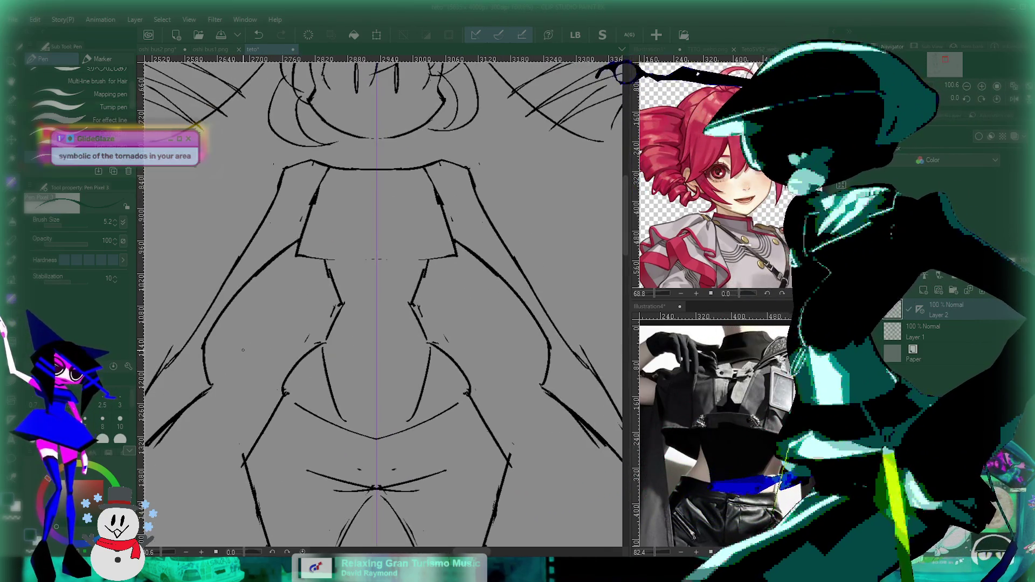
{"action": "scroll", "coordinate": [320, 291], "scroll_direction": "down", "scroll_amount": 4}
{"action": "scroll", "coordinate": [321, 292], "scroll_direction": "up", "scroll_amount": 4}
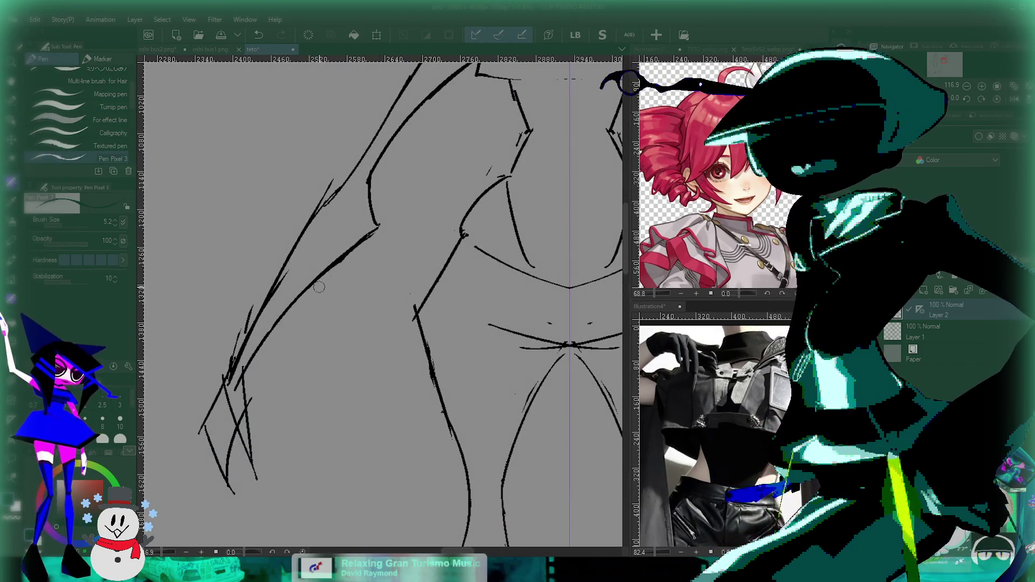
{"action": "left_click_drag", "start_coordinate": [233, 368], "coordinate": [224, 385]}
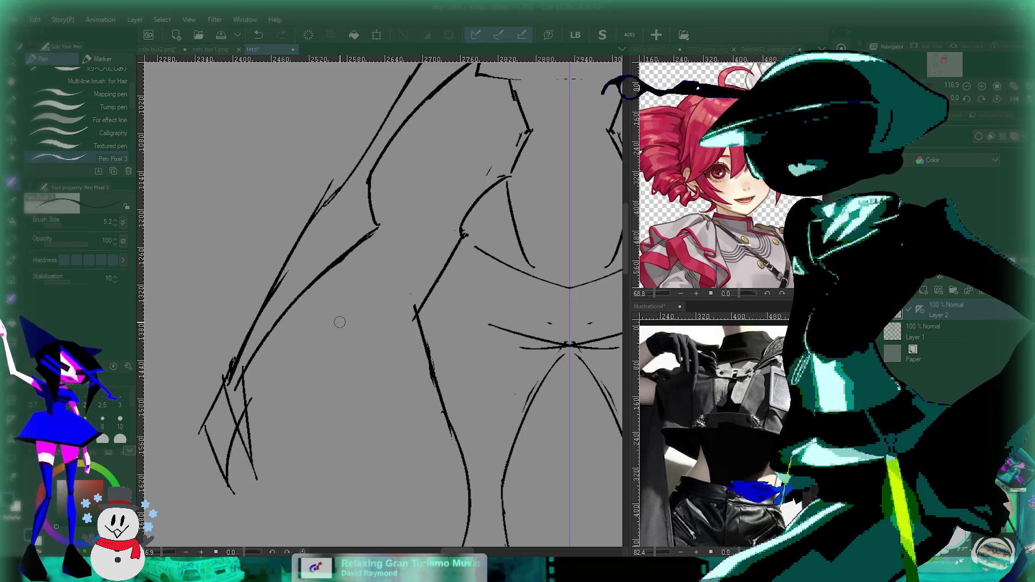
{"action": "scroll", "coordinate": [339, 322], "scroll_direction": "down", "scroll_amount": 5}
{"action": "scroll", "coordinate": [311, 347], "scroll_direction": "up", "scroll_amount": 3}
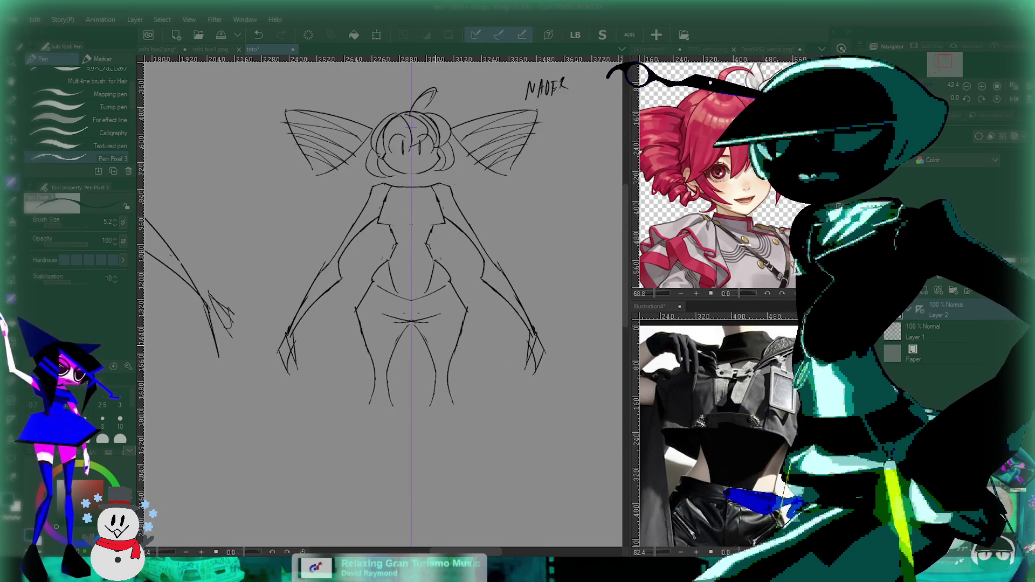
{"action": "scroll", "coordinate": [311, 347], "scroll_direction": "up", "scroll_amount": 2}
Zoom in and out over the torso and arms to review the whole figure.
{"action": "left_click_drag", "start_coordinate": [340, 323], "coordinate": [392, 262]}
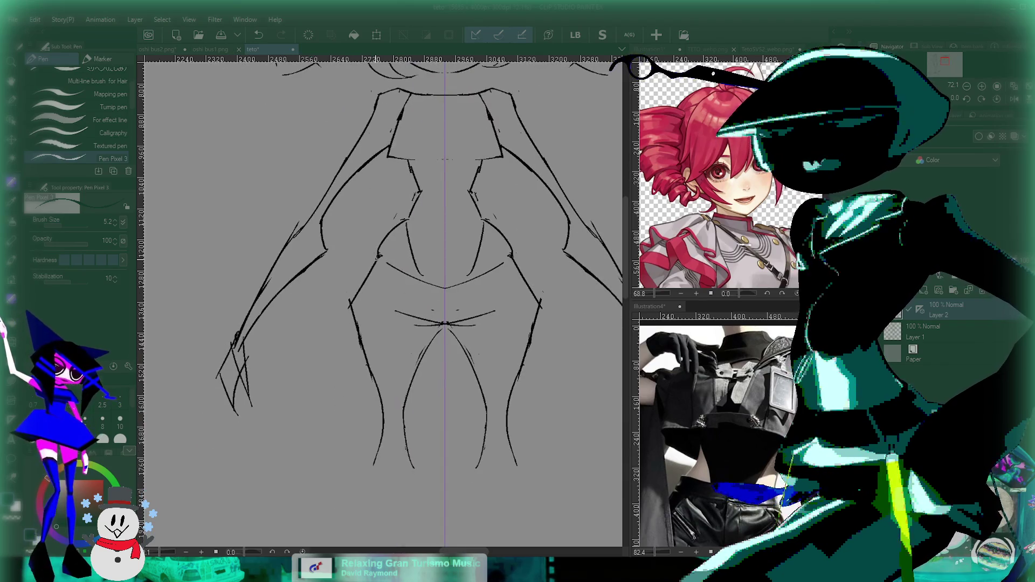
{"action": "scroll", "coordinate": [376, 276], "scroll_direction": "up", "scroll_amount": 2}
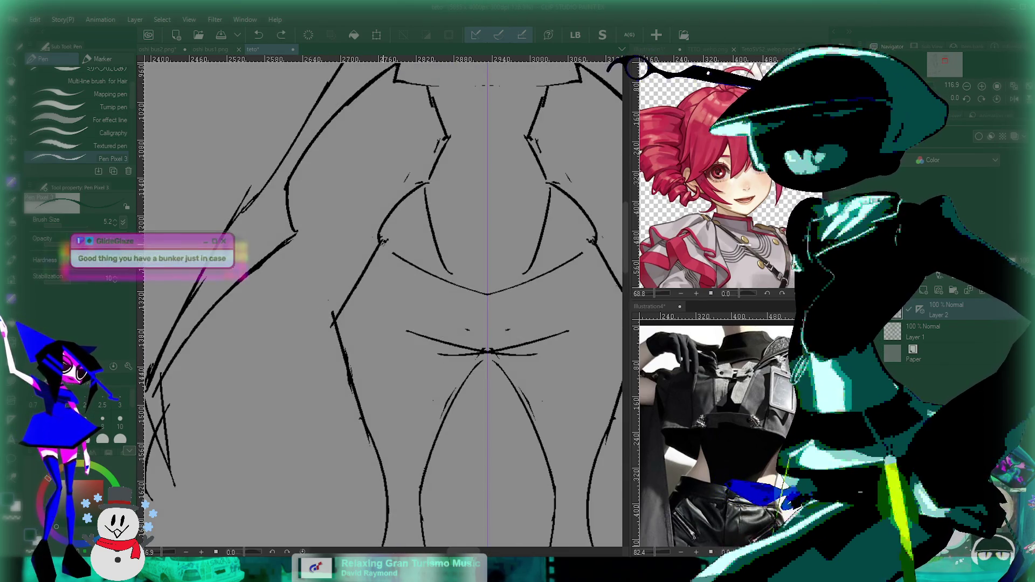
{"action": "scroll", "coordinate": [365, 296], "scroll_direction": "up", "scroll_amount": 1}
{"action": "scroll", "coordinate": [377, 259], "scroll_direction": "up", "scroll_amount": 1}
{"action": "scroll", "coordinate": [402, 212], "scroll_direction": "up", "scroll_amount": 1}
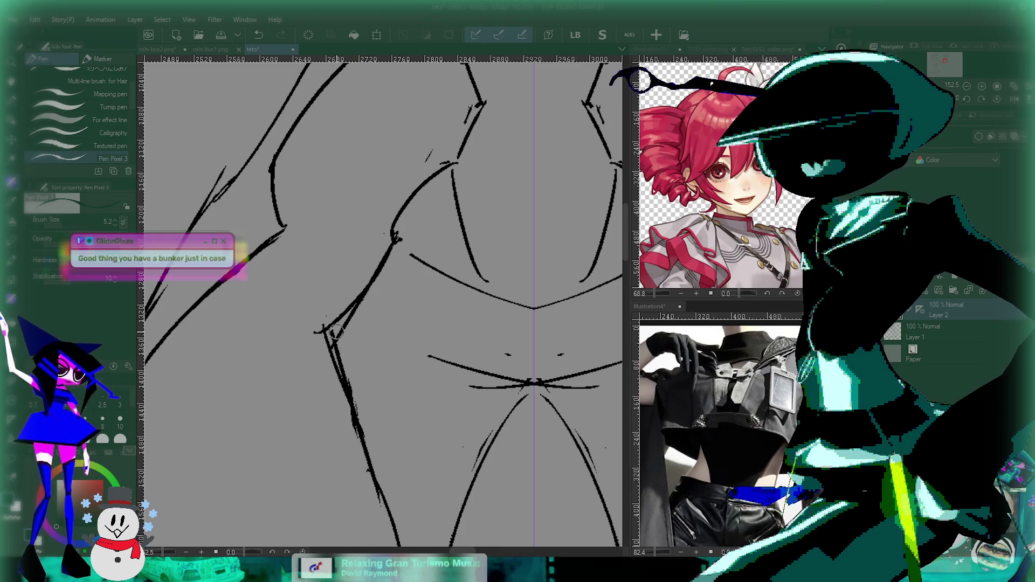
{"action": "scroll", "coordinate": [354, 376], "scroll_direction": "down", "scroll_amount": 1}
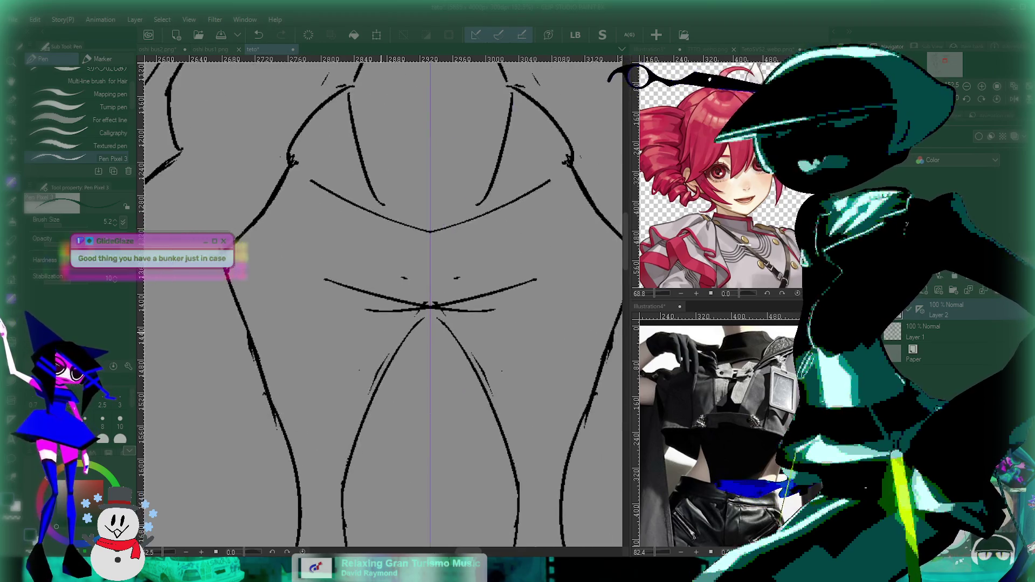
{"action": "scroll", "coordinate": [388, 361], "scroll_direction": "down", "scroll_amount": 2}
{"action": "scroll", "coordinate": [425, 348], "scroll_direction": "down", "scroll_amount": 1}
{"action": "scroll", "coordinate": [447, 361], "scroll_direction": "down", "scroll_amount": 1}
{"action": "scroll", "coordinate": [440, 377], "scroll_direction": "down", "scroll_amount": 1}
{"action": "scroll", "coordinate": [432, 398], "scroll_direction": "down", "scroll_amount": 2}
{"action": "scroll", "coordinate": [458, 366], "scroll_direction": "up", "scroll_amount": 1}
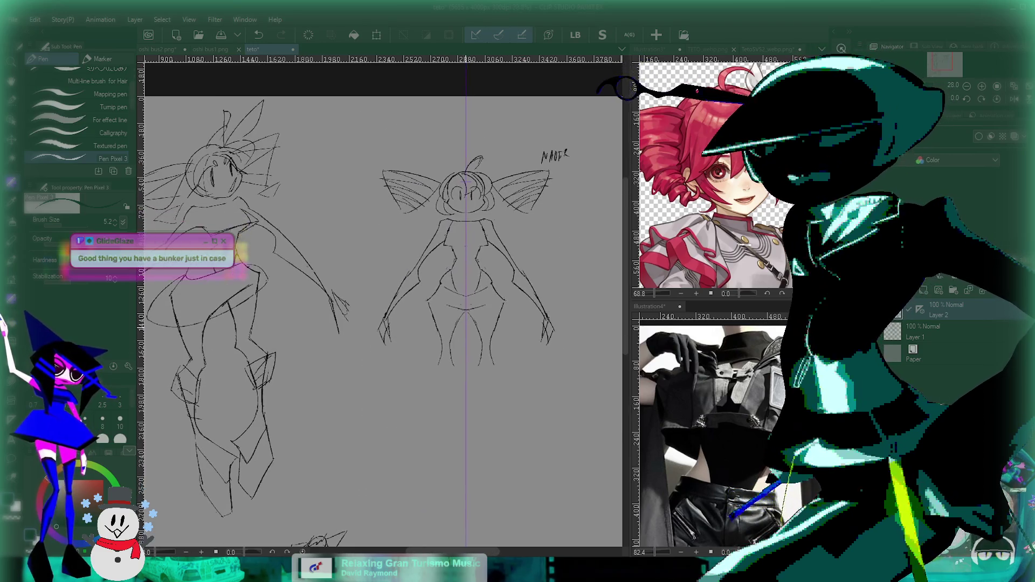
{"action": "scroll", "coordinate": [486, 334], "scroll_direction": "up", "scroll_amount": 1}
{"action": "scroll", "coordinate": [506, 302], "scroll_direction": "up", "scroll_amount": 1}
{"action": "scroll", "coordinate": [523, 275], "scroll_direction": "up", "scroll_amount": 1}
{"action": "scroll", "coordinate": [403, 424], "scroll_direction": "down", "scroll_amount": 2}
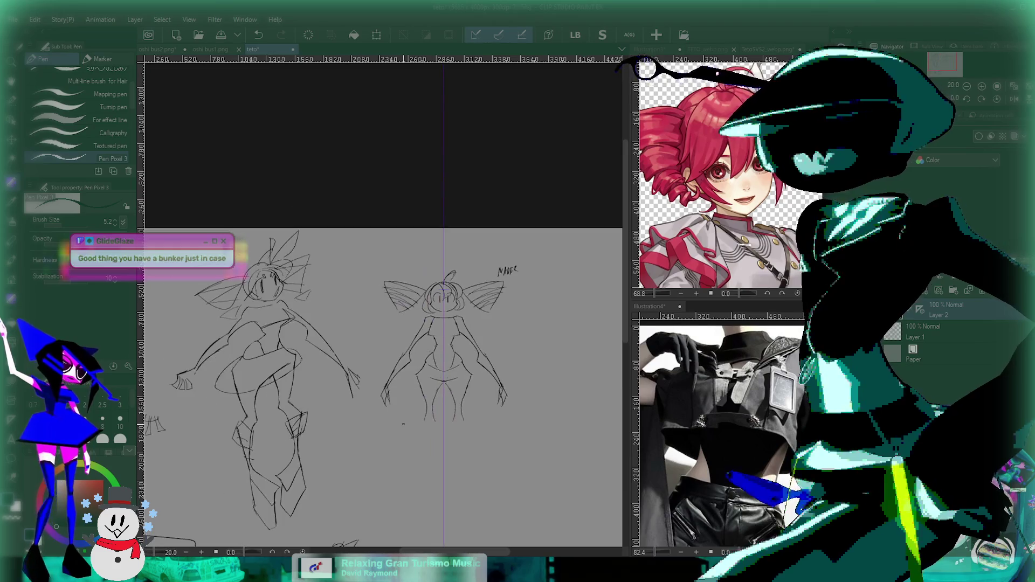
{"action": "scroll", "coordinate": [410, 415], "scroll_direction": "up", "scroll_amount": 1}
{"action": "scroll", "coordinate": [432, 399], "scroll_direction": "up", "scroll_amount": 1}
{"action": "scroll", "coordinate": [449, 381], "scroll_direction": "up", "scroll_amount": 1}
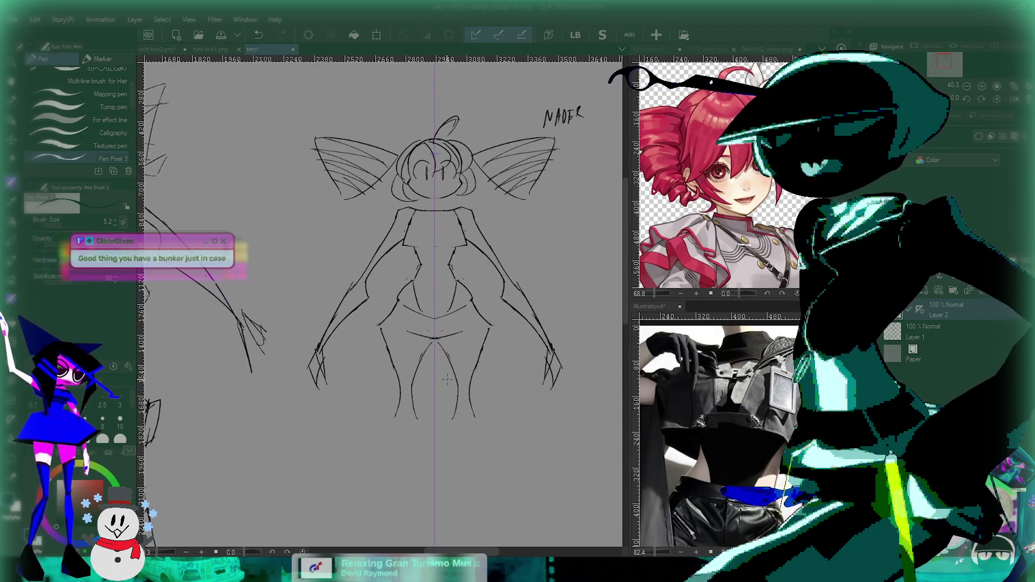
Frame the hips and try a long hip curve, undoing the earlier hip ellipse and skirt strokes.
{"action": "scroll", "coordinate": [477, 375], "scroll_direction": "up", "scroll_amount": 2}
{"action": "left_click_drag", "start_coordinate": [452, 348], "coordinate": [473, 392]}
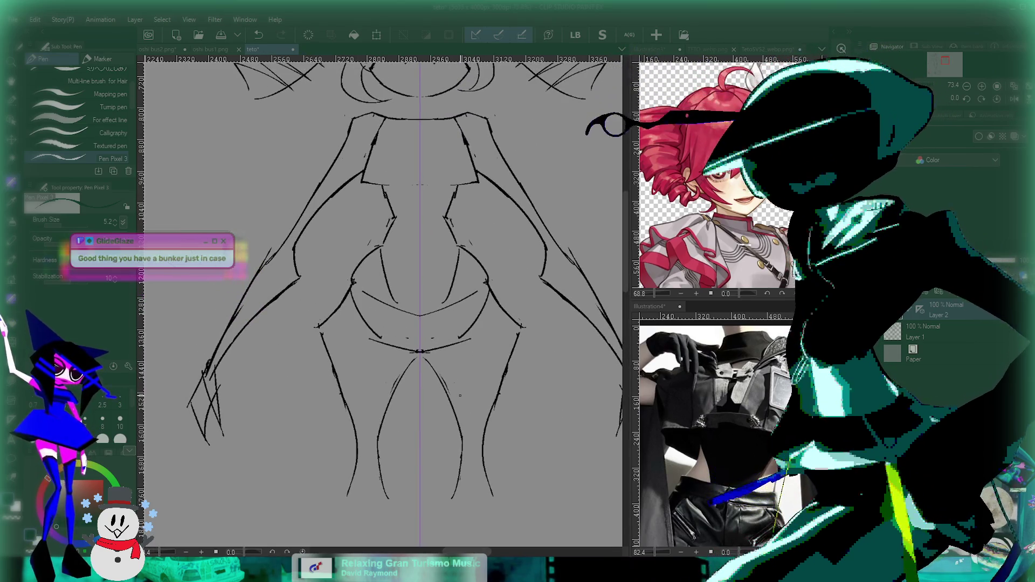
{"action": "left_click_drag", "start_coordinate": [345, 322], "coordinate": [347, 333]}
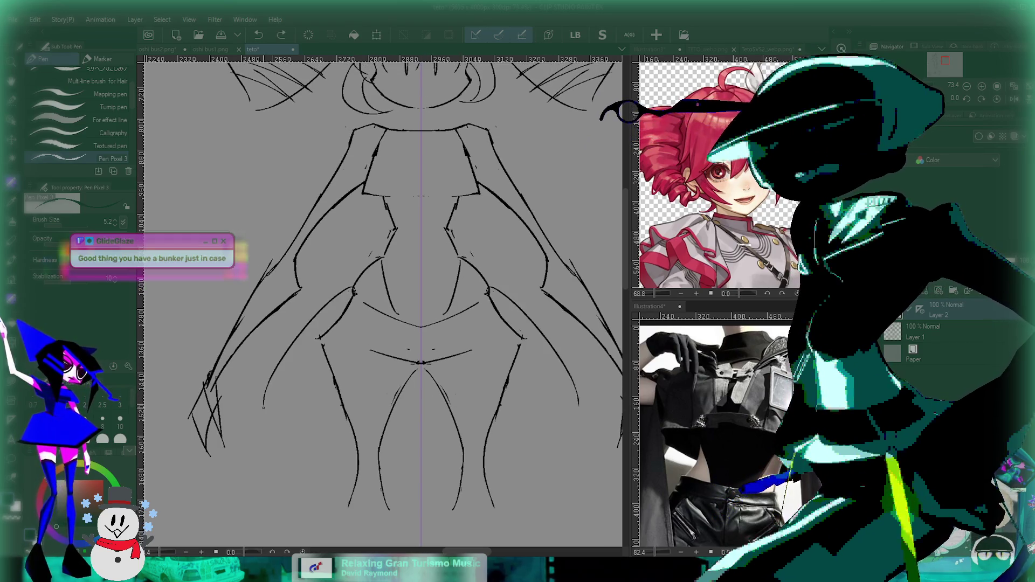
{"action": "left_click_drag", "start_coordinate": [300, 361], "coordinate": [560, 377]}
{"action": "key", "text": "ctrl+z"}
{"action": "key", "text": "ctrl+z"}
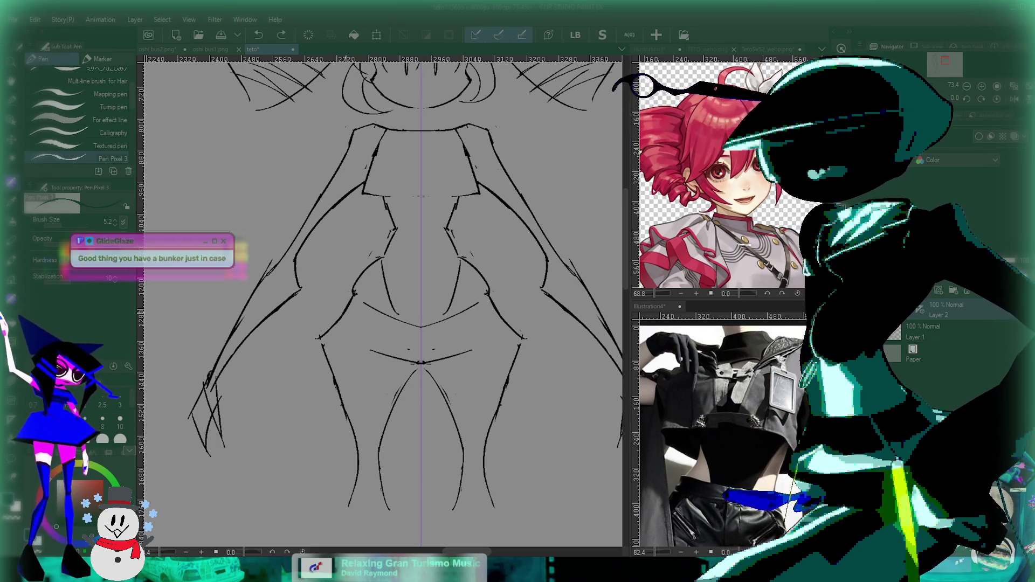
{"action": "key", "text": "ctrl+z"}
{"action": "key", "text": "ctrl+z"}
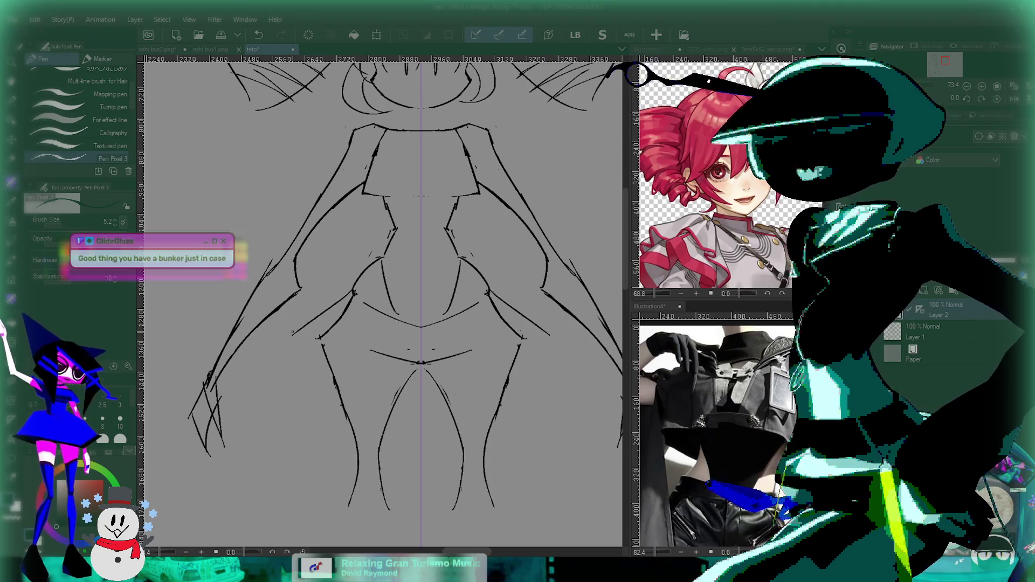
{"action": "key", "text": "ctrl+z"}
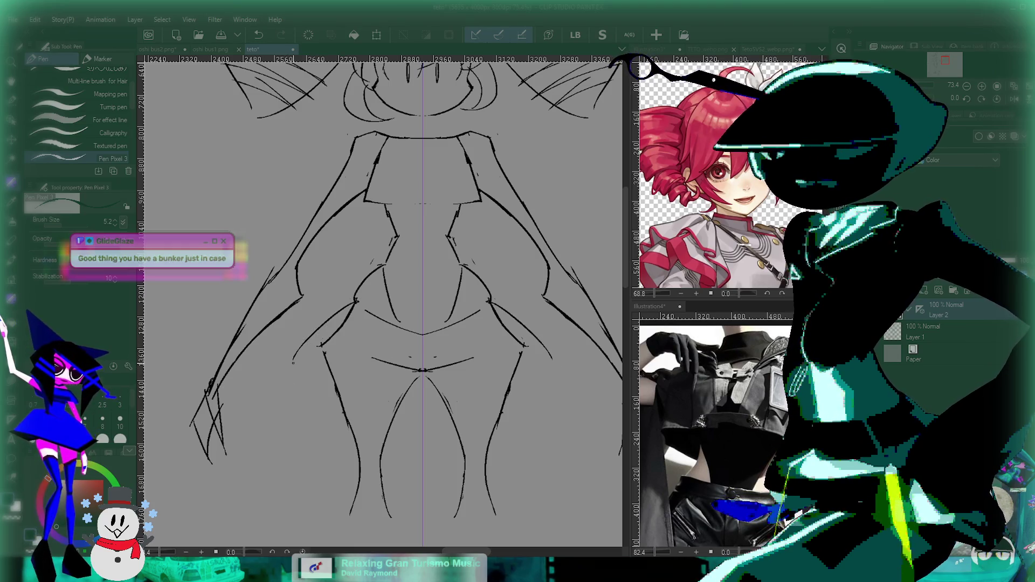
{"action": "key", "text": "ctrl+z"}
{"action": "key", "text": "ctrl+z"}
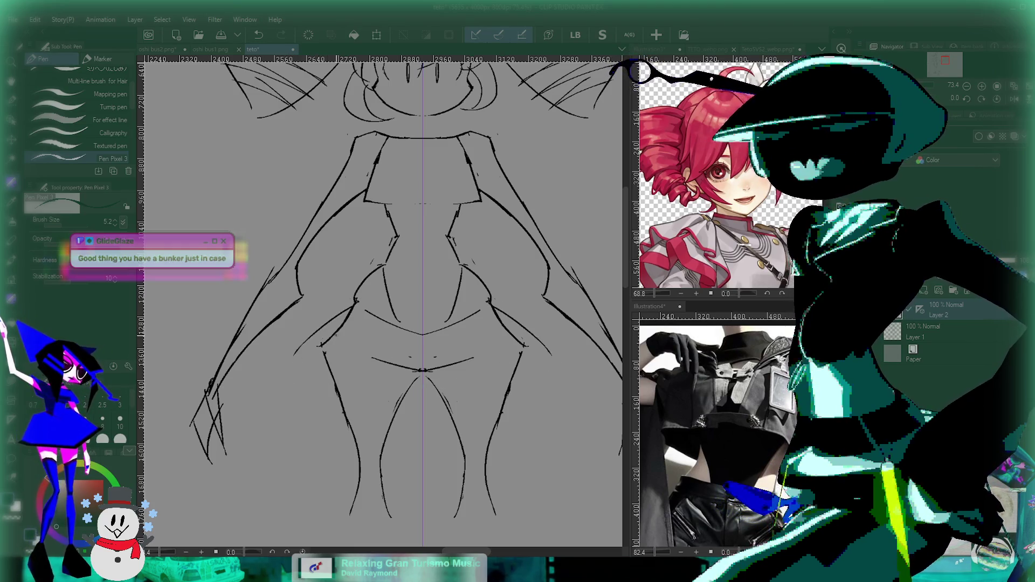
Redraw a curve across the lower hips, restore the earlier hip curves, then remove the long line.
{"action": "left_click_drag", "start_coordinate": [304, 360], "coordinate": [541, 361]}
{"action": "key", "text": "ctrl+z"}
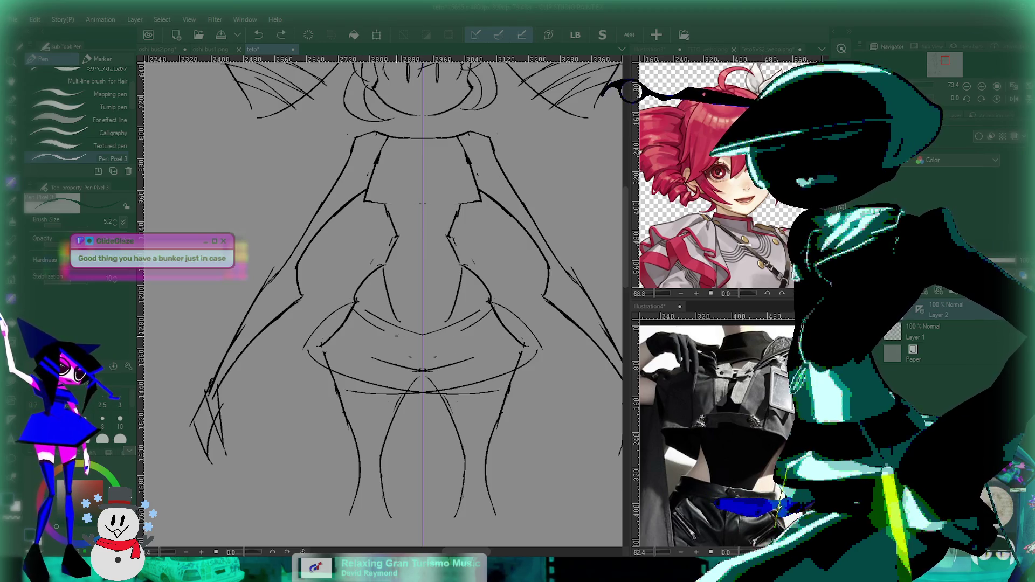
{"action": "key", "text": "ctrl+y"}
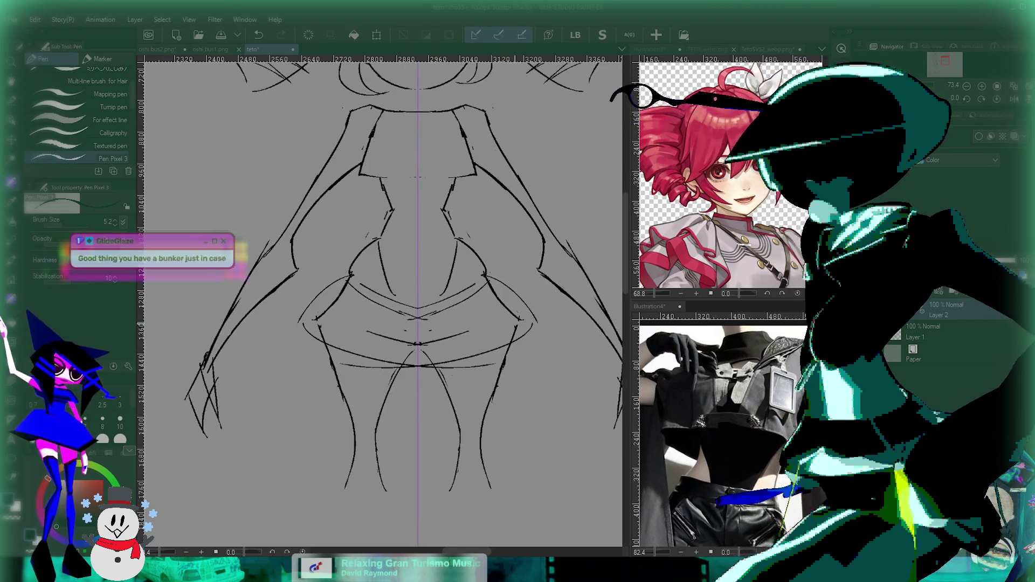
{"action": "scroll", "coordinate": [383, 302], "scroll_direction": "down", "scroll_amount": 5}
{"action": "scroll", "coordinate": [475, 347], "scroll_direction": "up", "scroll_amount": 6}
{"action": "key", "text": "ctrl+z"}
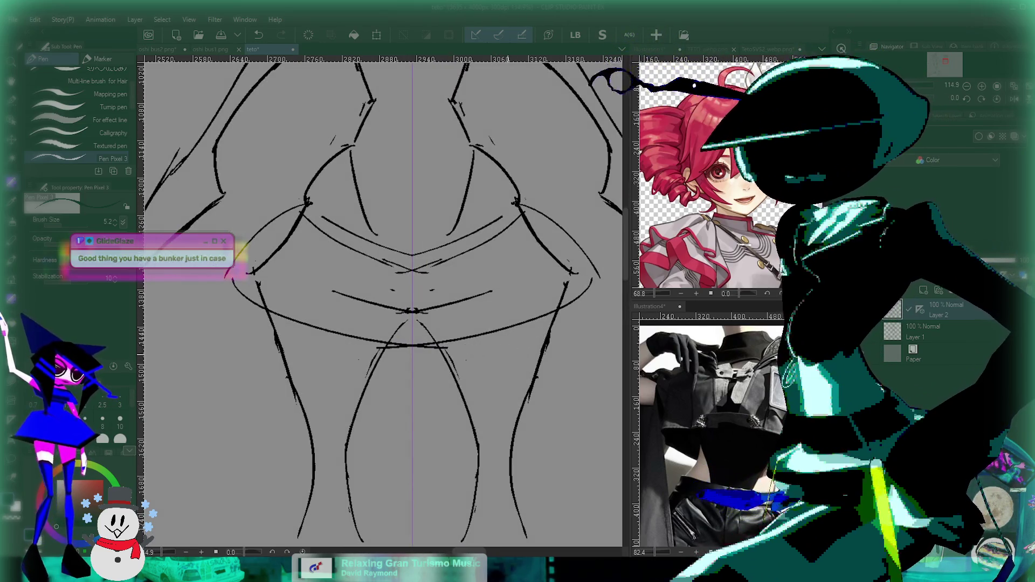
Try curves toward the sleeve and along the left arm, undoing each attempt.
{"action": "scroll", "coordinate": [507, 354], "scroll_direction": "down", "scroll_amount": 2}
{"action": "scroll", "coordinate": [447, 424], "scroll_direction": "down", "scroll_amount": 2}
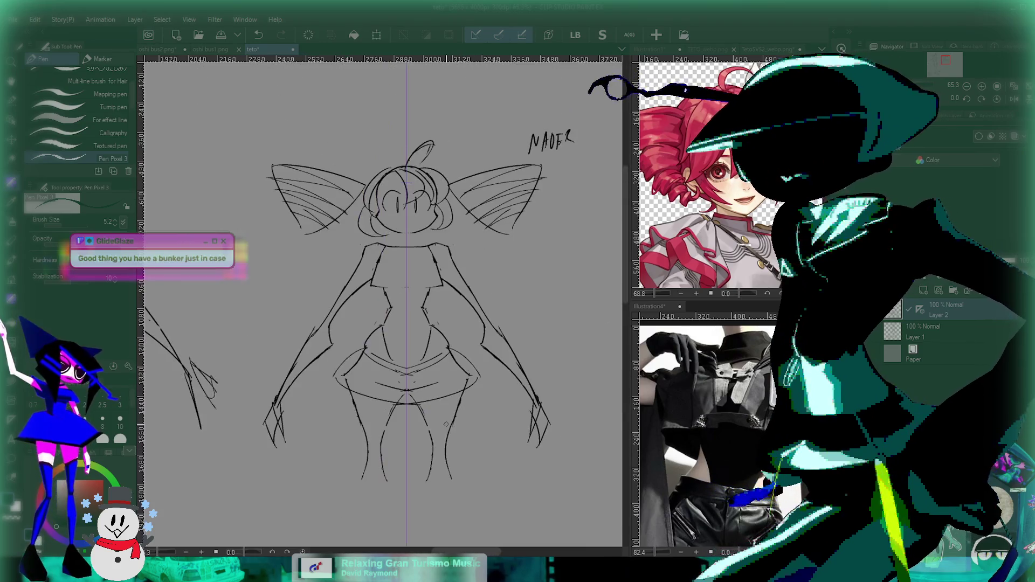
{"action": "scroll", "coordinate": [349, 315], "scroll_direction": "up", "scroll_amount": 3}
{"action": "key", "text": "ctrl+z"}
{"action": "left_click_drag", "start_coordinate": [324, 322], "coordinate": [430, 234]}
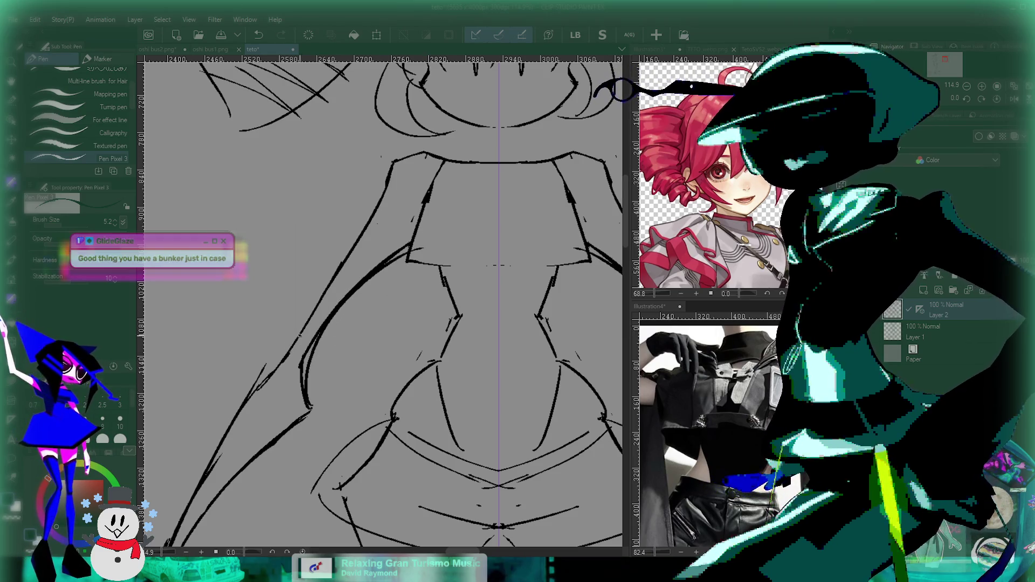
{"action": "left_click_drag", "start_coordinate": [289, 351], "coordinate": [401, 145]}
{"action": "key", "text": "ctrl+z"}
{"action": "left_click_drag", "start_coordinate": [262, 378], "coordinate": [375, 187]}
{"action": "key", "text": "ctrl+z"}
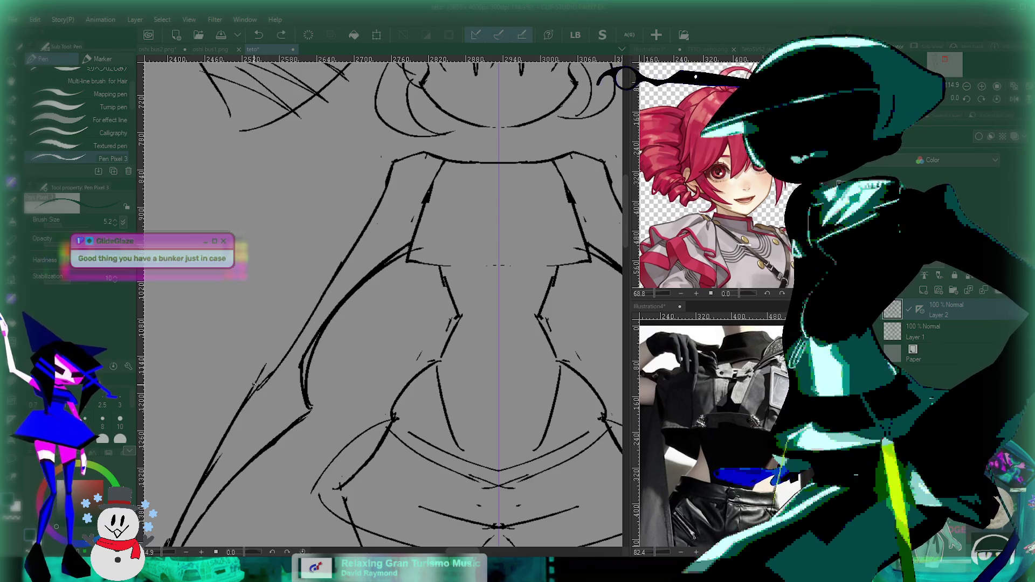
Undo the latest mirrored shoulder strokes while panning over the torso and shoulders.
{"action": "left_click_drag", "start_coordinate": [469, 465], "coordinate": [404, 482]}
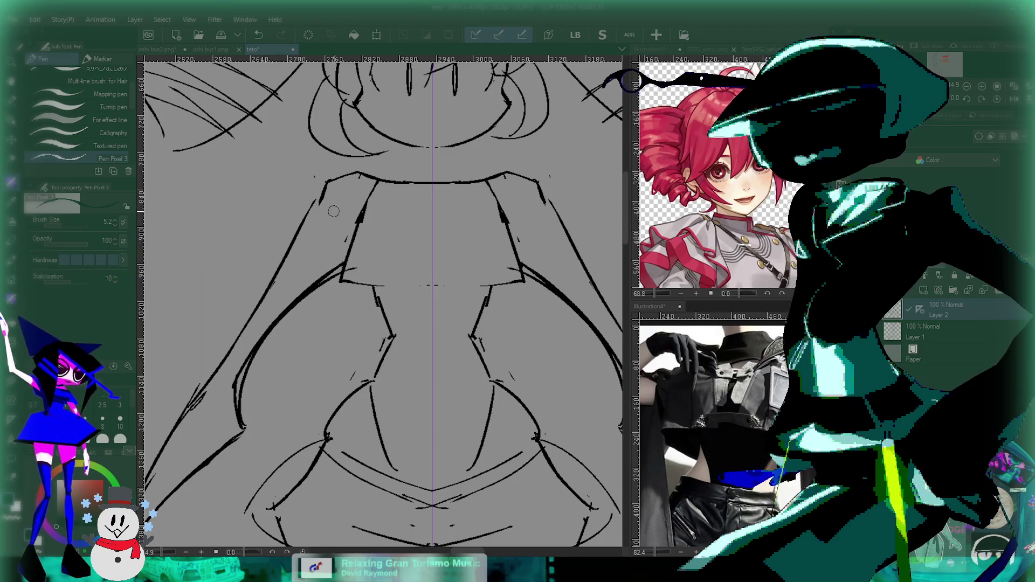
{"action": "key", "text": "ctrl+z"}
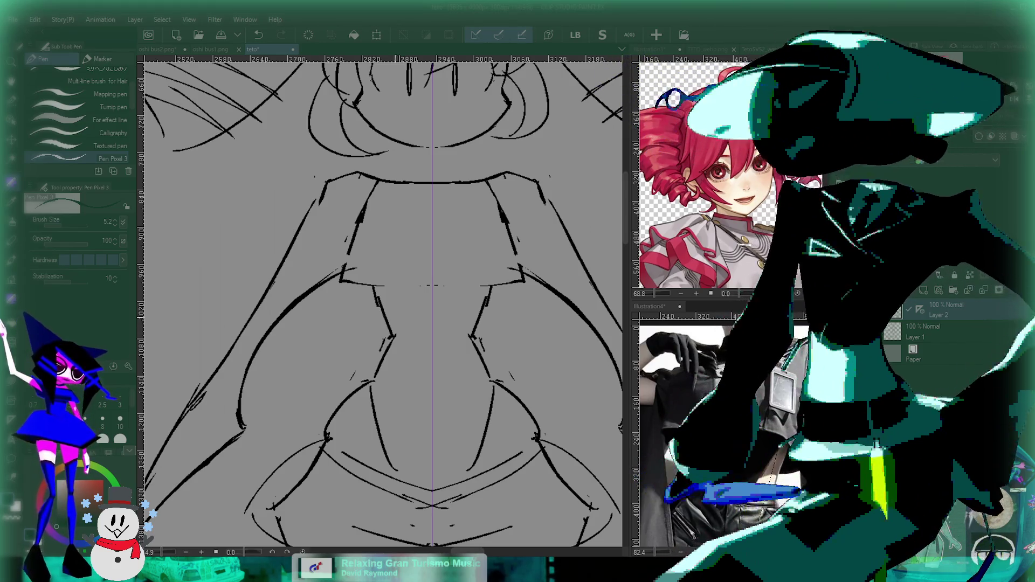
{"action": "scroll", "coordinate": [388, 151], "scroll_direction": "down", "scroll_amount": 3}
{"action": "left_click_drag", "start_coordinate": [388, 151], "coordinate": [405, 233]}
{"action": "key", "text": "ctrl+z"}
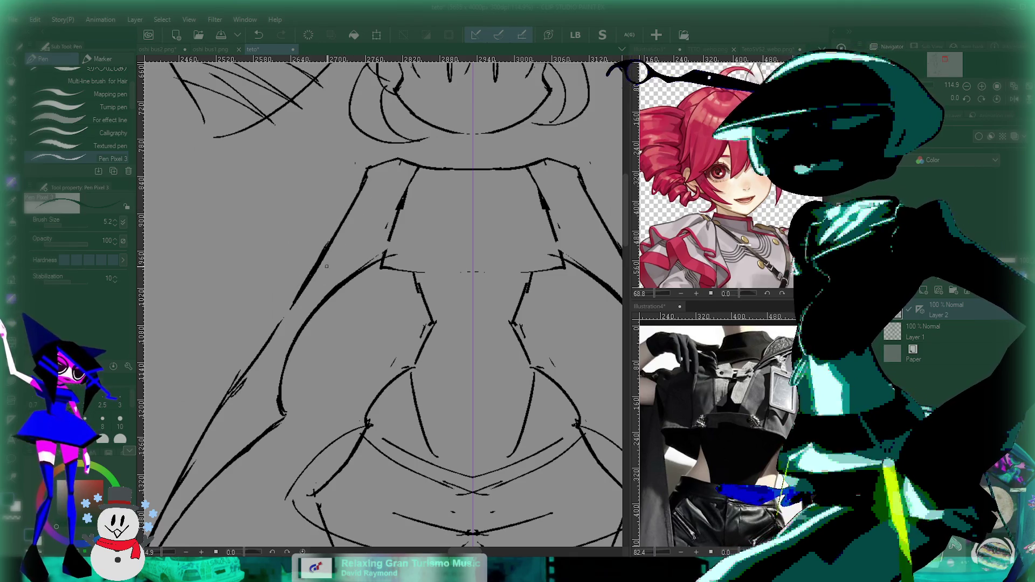
Zoom out to view the whole chibi figure.
{"action": "scroll", "coordinate": [326, 266], "scroll_direction": "down", "scroll_amount": 2}
{"action": "scroll", "coordinate": [294, 315], "scroll_direction": "left", "scroll_amount": 1}
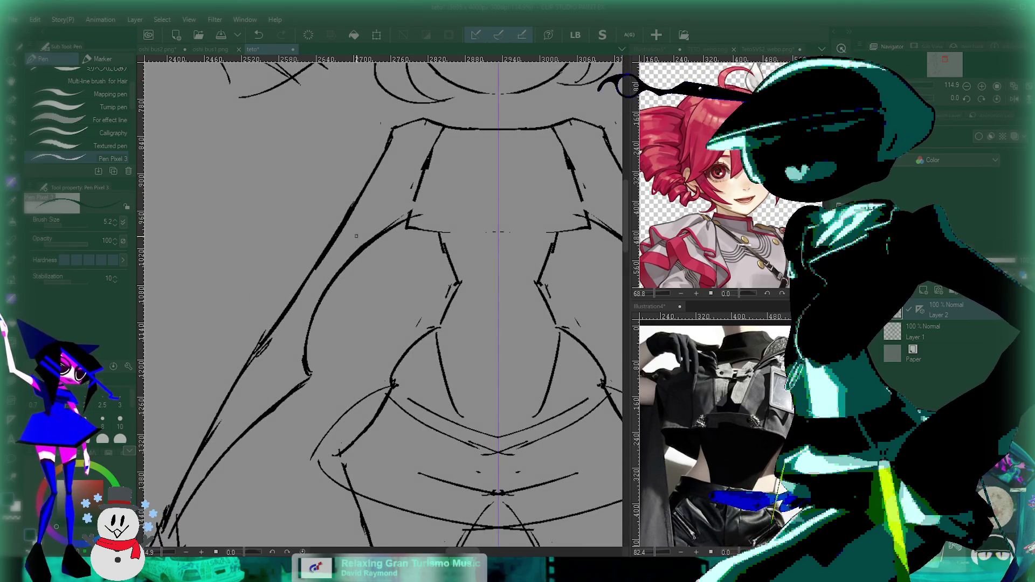
{"action": "scroll", "coordinate": [349, 221], "scroll_direction": "down", "scroll_amount": 2}
{"action": "scroll", "coordinate": [310, 334], "scroll_direction": "down", "scroll_amount": 2}
{"action": "scroll", "coordinate": [311, 335], "scroll_direction": "up", "scroll_amount": 1}
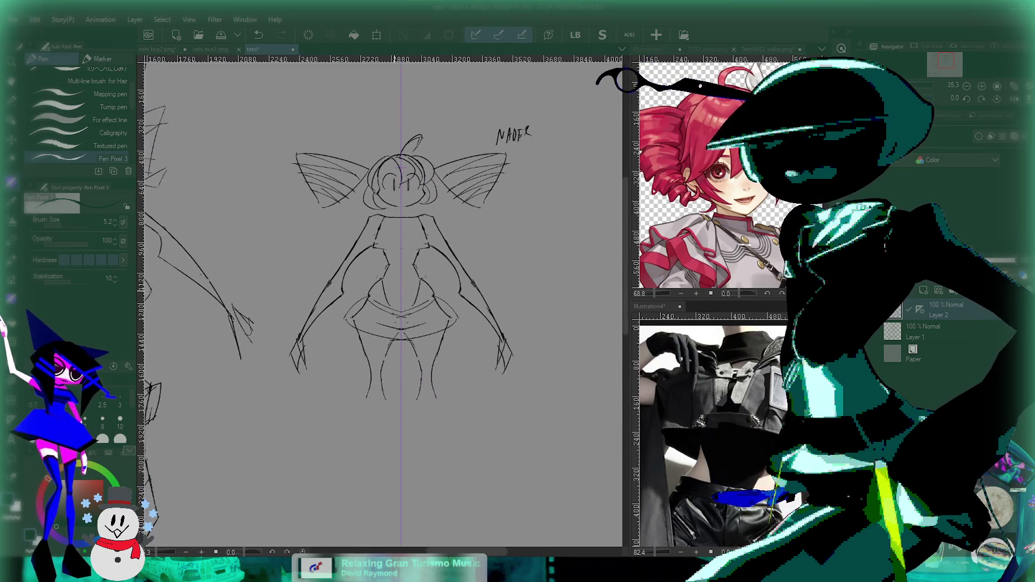
{"action": "scroll", "coordinate": [310, 334], "scroll_direction": "up", "scroll_amount": 2}
Select both arms with the selection pen, move them up and slightly right with Ctrl+T, then deselect.
{"action": "key", "text": "m"}
{"action": "mouse_move", "coordinate": [281, 358]}
{"action": "left_mouse_down"}
{"action": "mouse_move", "coordinate": [302, 281]}
{"action": "mouse_move", "coordinate": [338, 260]}
{"action": "left_mouse_up"}
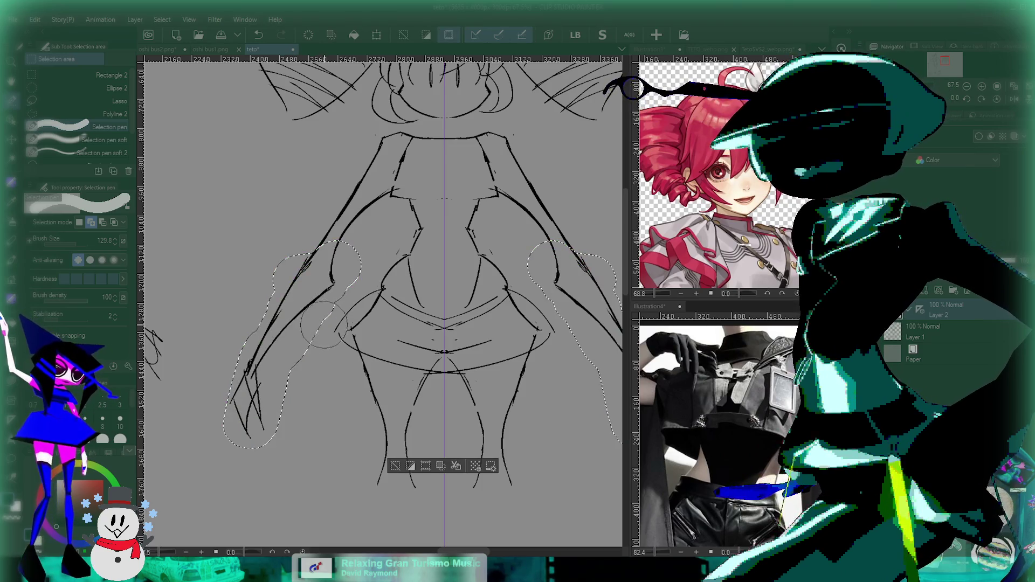
{"action": "key", "text": "ctrl+t"}
{"action": "mouse_move", "coordinate": [321, 326]}
{"action": "left_mouse_down"}
{"action": "mouse_move", "coordinate": [330, 305]}
{"action": "mouse_move", "coordinate": [321, 326]}
{"action": "mouse_move", "coordinate": [321, 293]}
{"action": "left_mouse_up"}
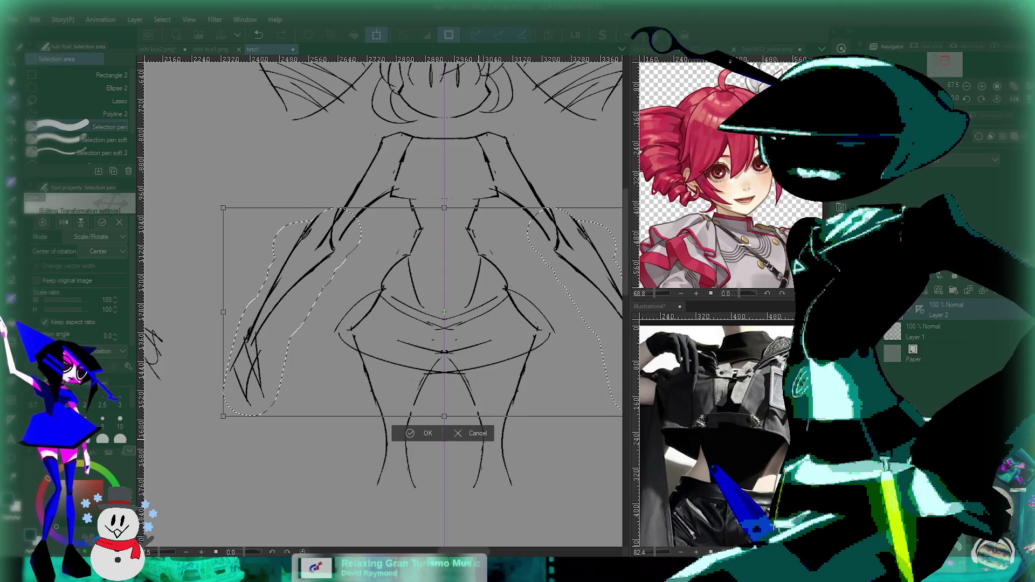
{"action": "mouse_move", "coordinate": [453, 303]}
{"action": "left_mouse_down"}
{"action": "mouse_move", "coordinate": [359, 281]}
{"action": "mouse_move", "coordinate": [395, 299]}
{"action": "left_mouse_up"}
{"action": "key", "text": "Return"}
{"action": "key", "text": "ctrl+d"}
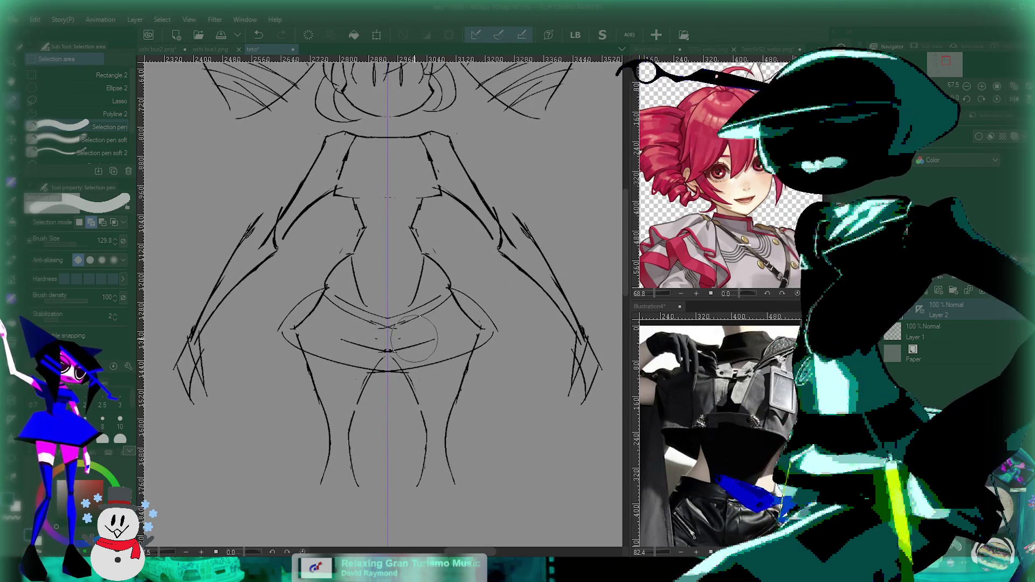
{"action": "key", "text": "p"}
{"action": "left_click_drag", "start_coordinate": [227, 277], "coordinate": [272, 216]}
{"action": "key", "text": "ctrl+z"}
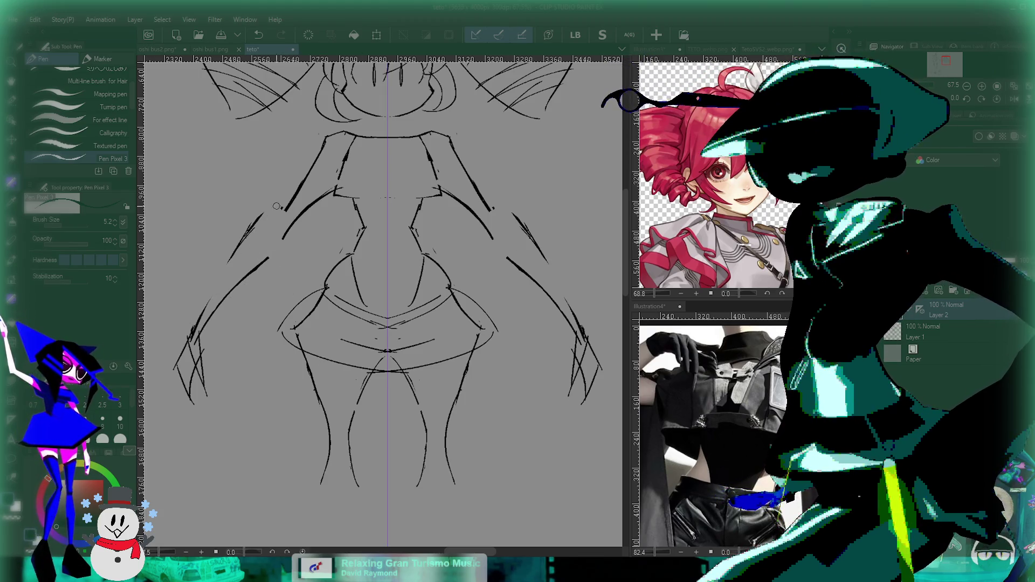
Zoom in on the left arm and remove the rough long diagonal arm lines.
{"action": "left_click_drag", "start_coordinate": [272, 253], "coordinate": [292, 242]}
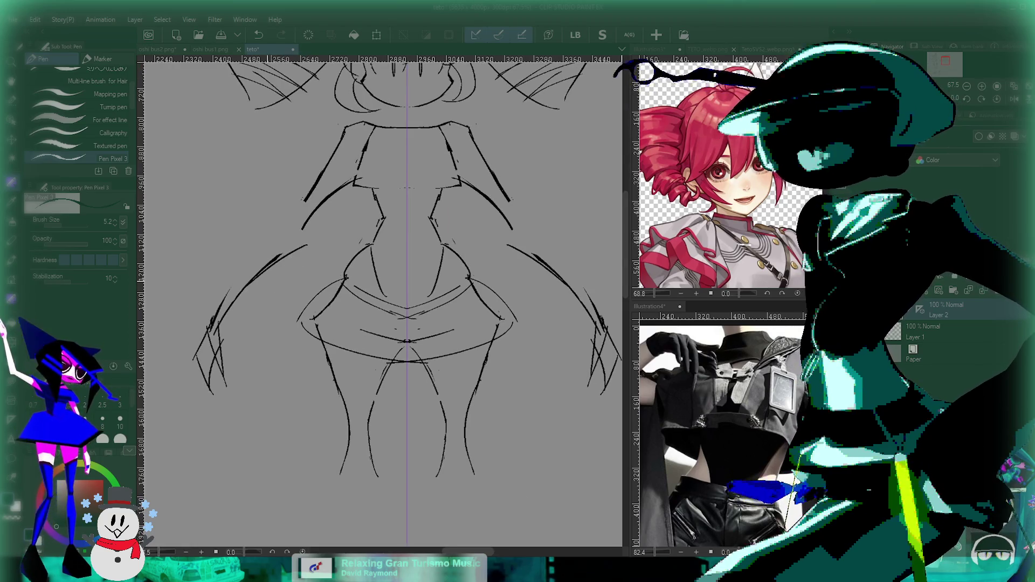
{"action": "scroll", "coordinate": [266, 281], "scroll_direction": "up", "scroll_amount": 3}
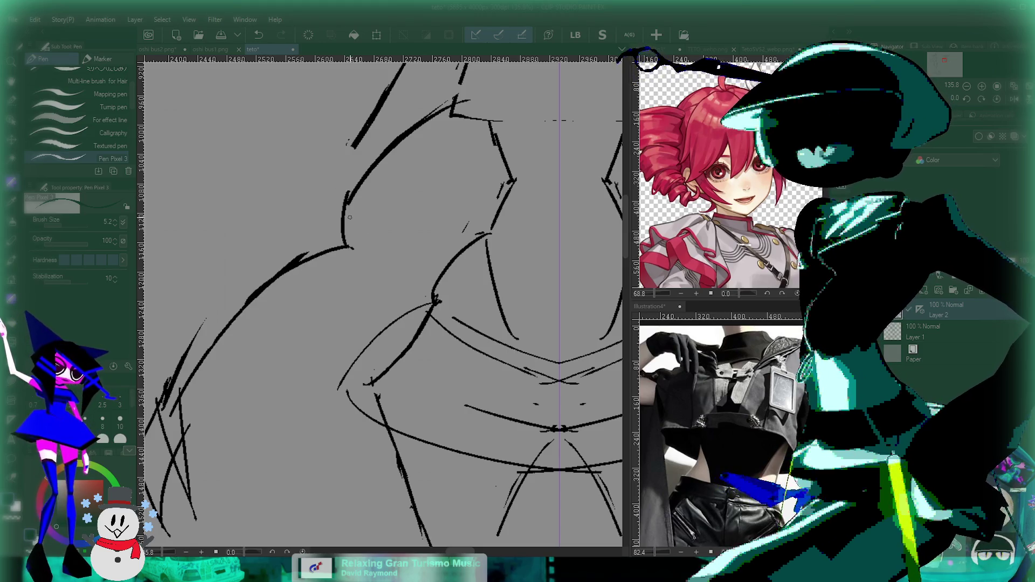
{"action": "left_click_drag", "start_coordinate": [238, 259], "coordinate": [311, 230]}
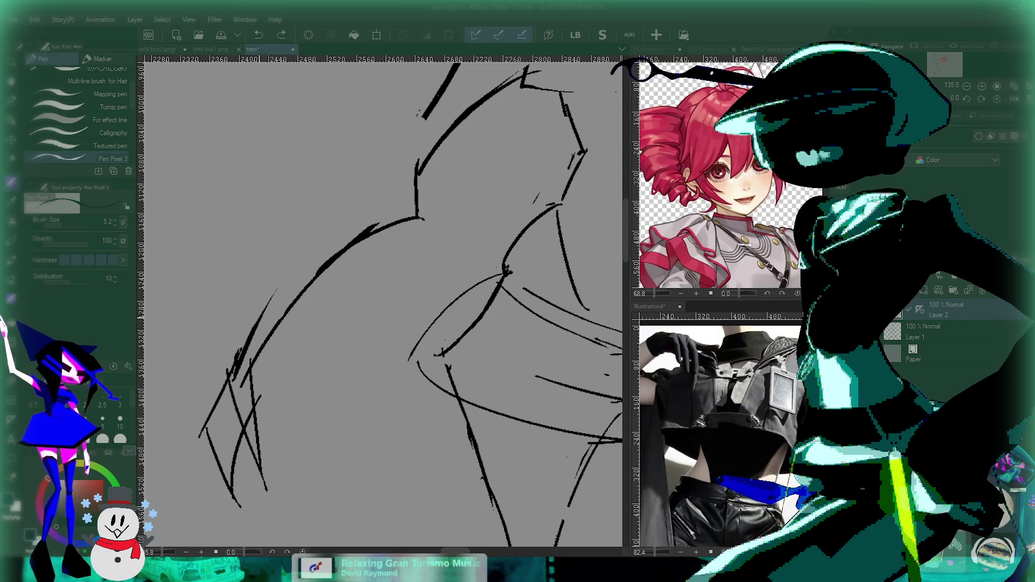
{"action": "key", "text": "ctrl+z"}
{"action": "left_click_drag", "start_coordinate": [231, 357], "coordinate": [390, 155]}
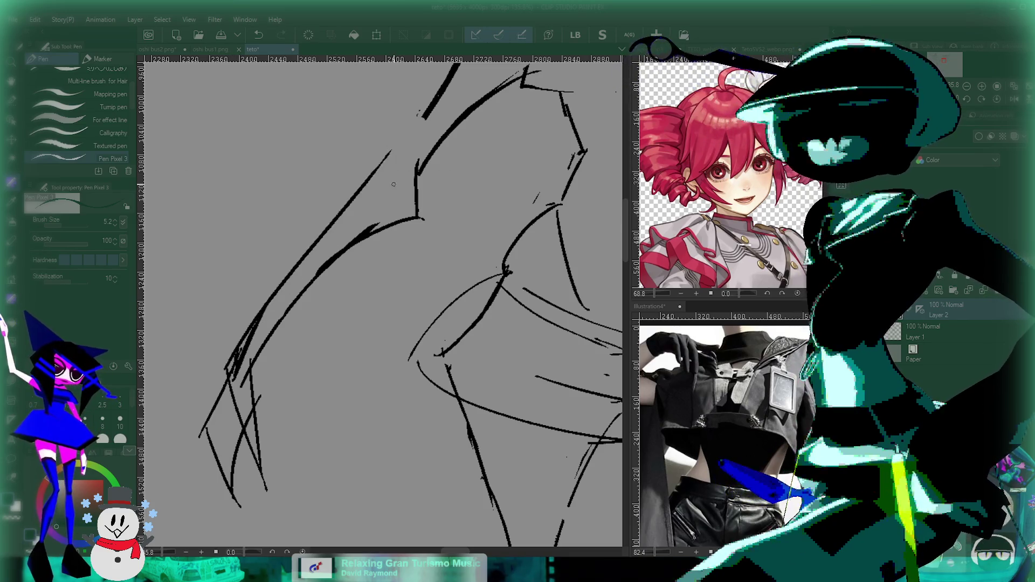
{"action": "left_click_drag", "start_coordinate": [351, 209], "coordinate": [255, 341]}
{"action": "key", "text": "ctrl+z"}
{"action": "scroll", "coordinate": [255, 341], "scroll_direction": "down", "scroll_amount": 2}
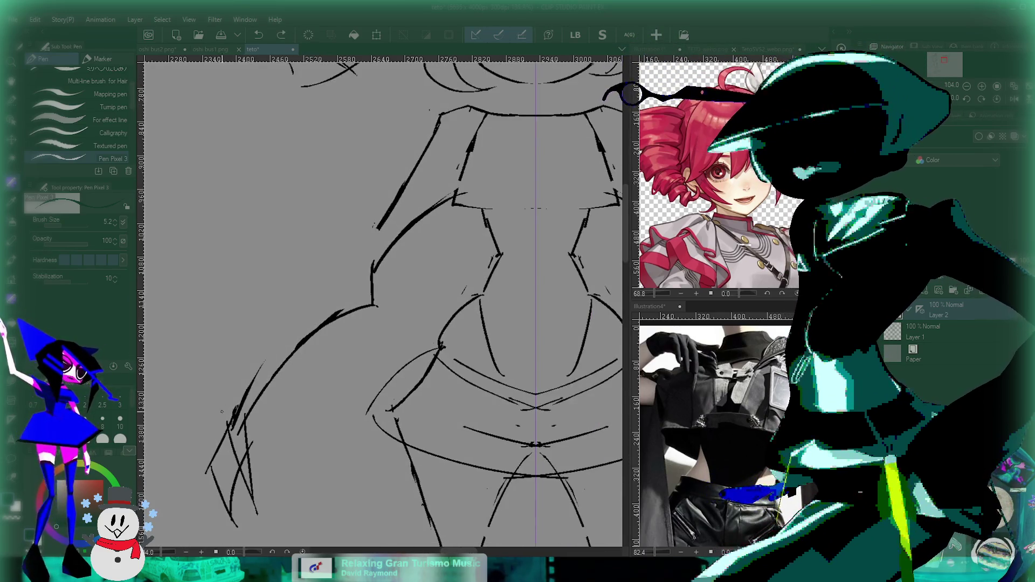
{"action": "key", "text": "ctrl+z"}
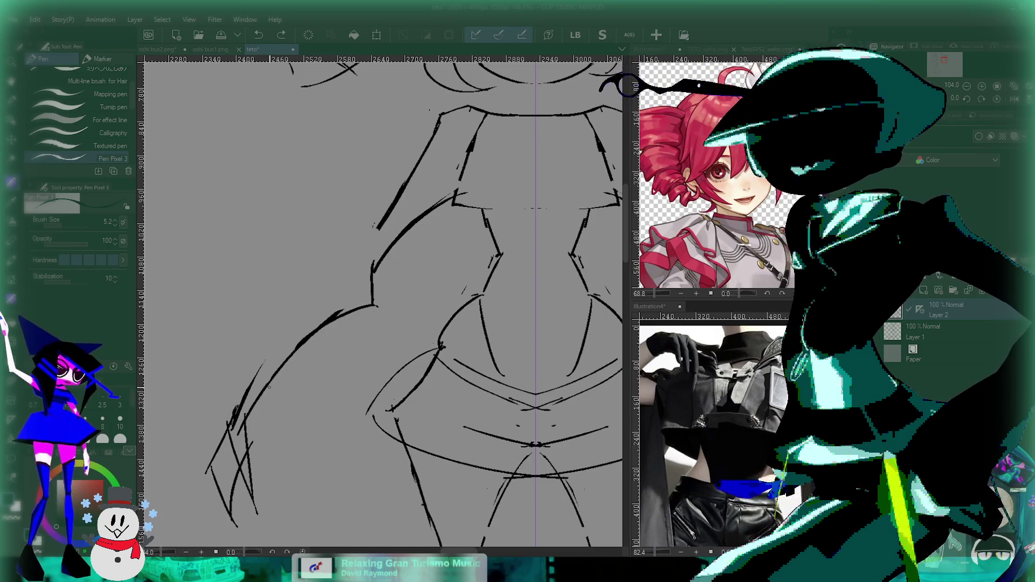
{"action": "key", "text": "ctrl+z"}
Redraw the left arm's outer lines and the left shoulder line as single clean strokes.
{"action": "left_click_drag", "start_coordinate": [362, 294], "coordinate": [240, 423]}
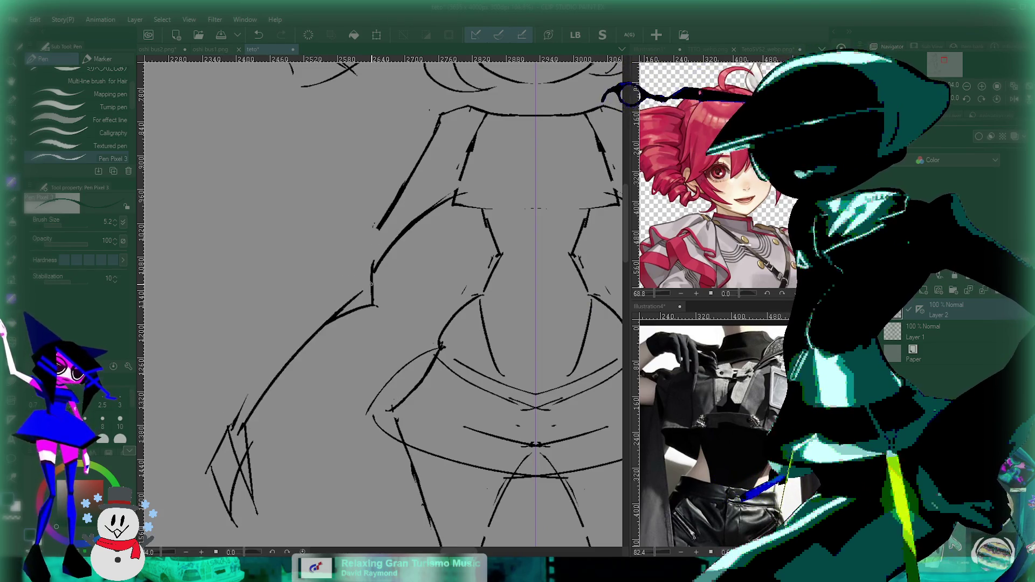
{"action": "left_click_drag", "start_coordinate": [324, 303], "coordinate": [233, 429]}
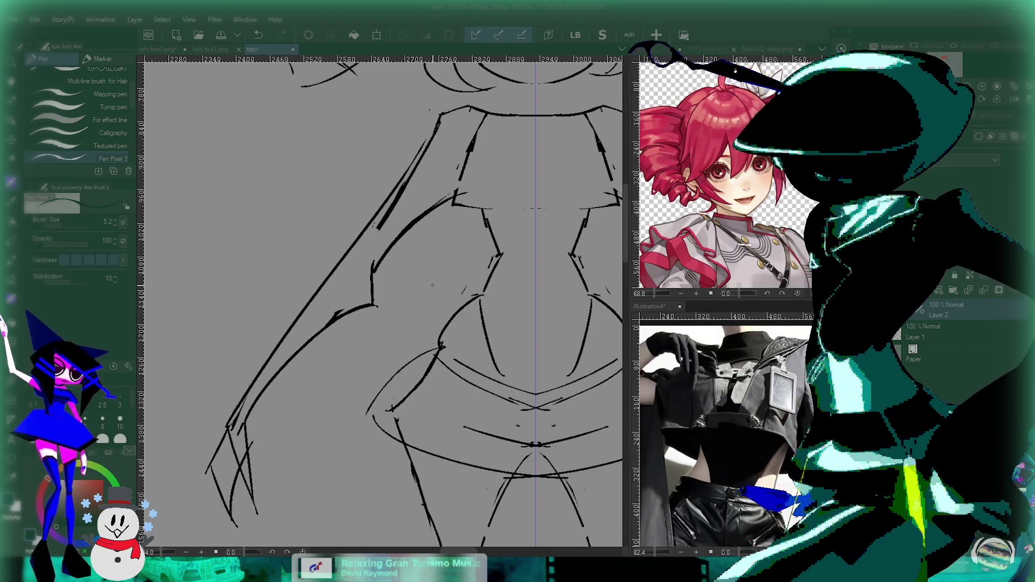
{"action": "key", "text": "ctrl+z"}
{"action": "left_click_drag", "start_coordinate": [408, 148], "coordinate": [376, 211]}
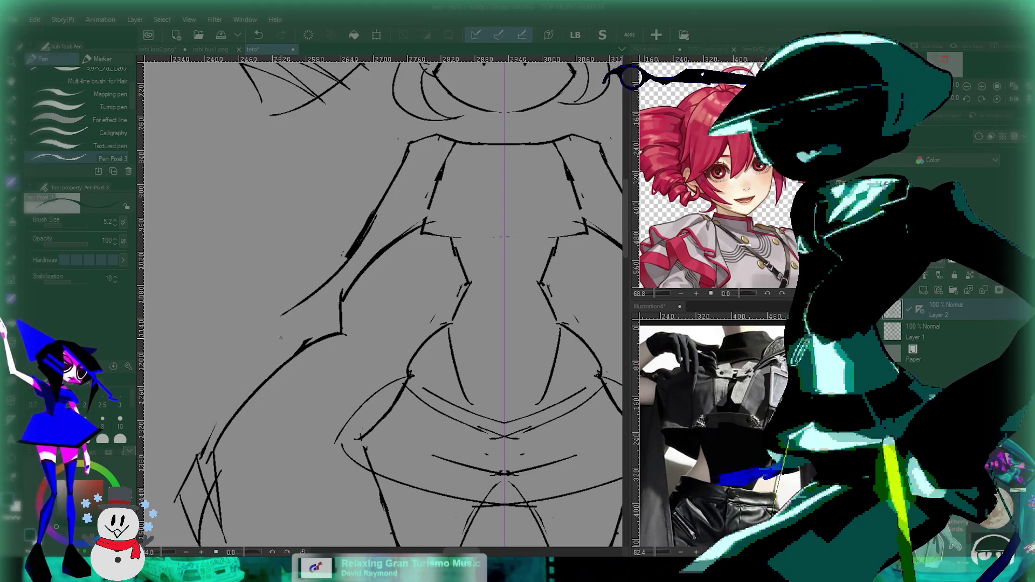
{"action": "left_click_drag", "start_coordinate": [323, 288], "coordinate": [200, 448]}
{"action": "scroll", "coordinate": [305, 377], "scroll_direction": "down", "scroll_amount": 2}
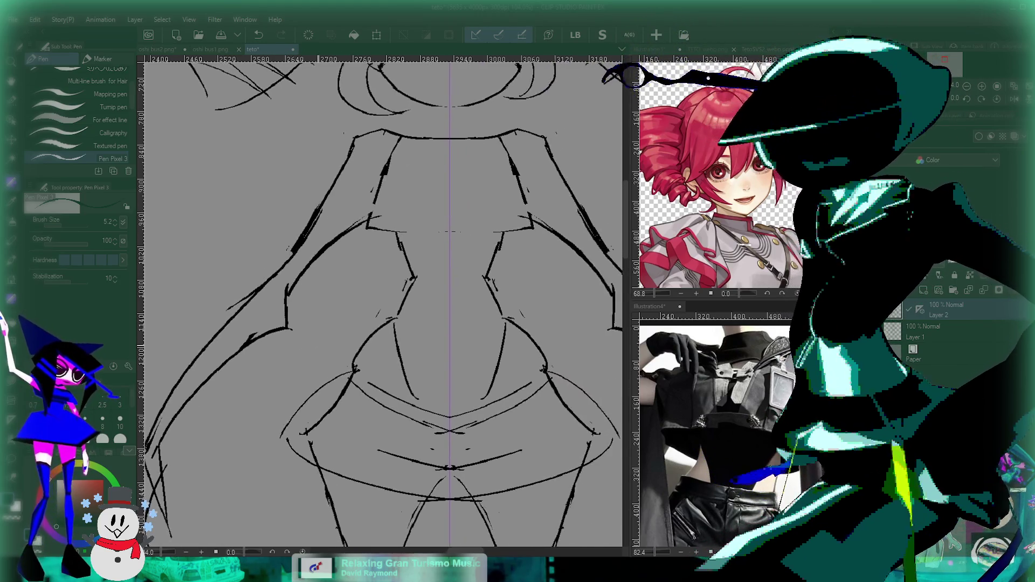
{"action": "scroll", "coordinate": [305, 377], "scroll_direction": "down", "scroll_amount": 2}
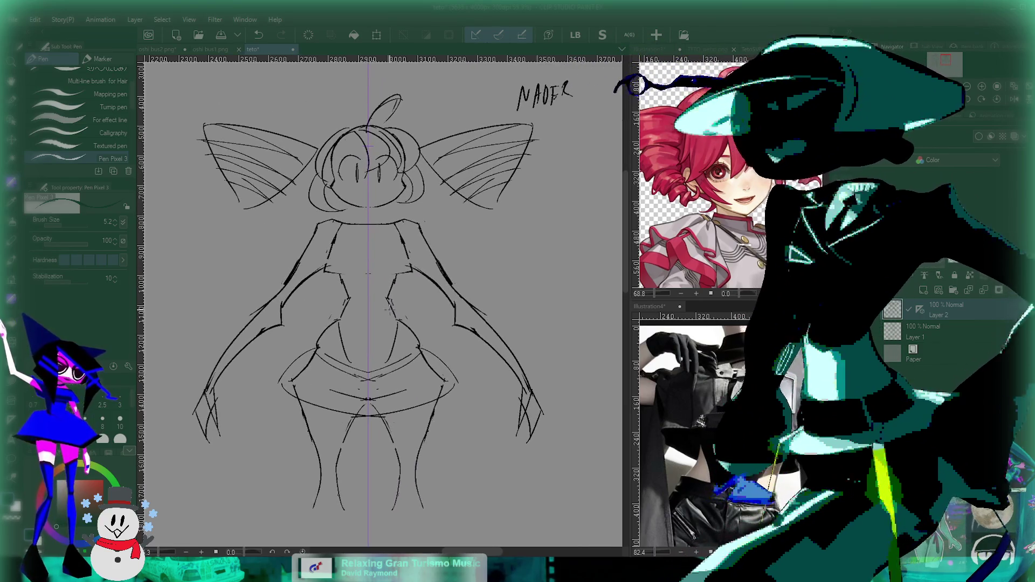
Replace the broken waist line with a clean continuous waist line and a curve beneath it.
{"action": "scroll", "coordinate": [422, 310], "scroll_direction": "up", "scroll_amount": 3}
{"action": "scroll", "coordinate": [422, 310], "scroll_direction": "up", "scroll_amount": 2}
{"action": "scroll", "coordinate": [469, 332], "scroll_direction": "down", "scroll_amount": 4}
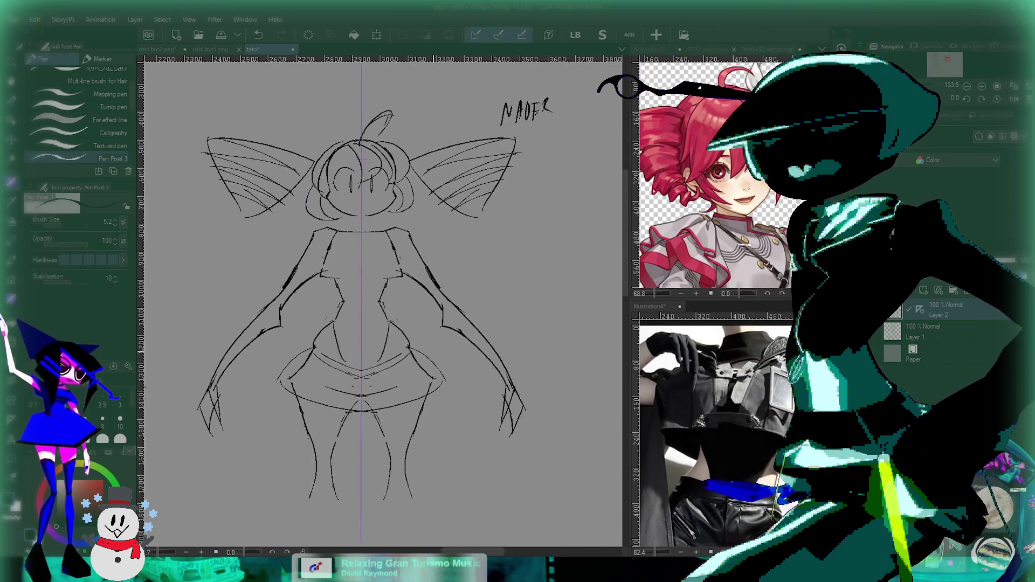
{"action": "scroll", "coordinate": [424, 298], "scroll_direction": "up", "scroll_amount": 5}
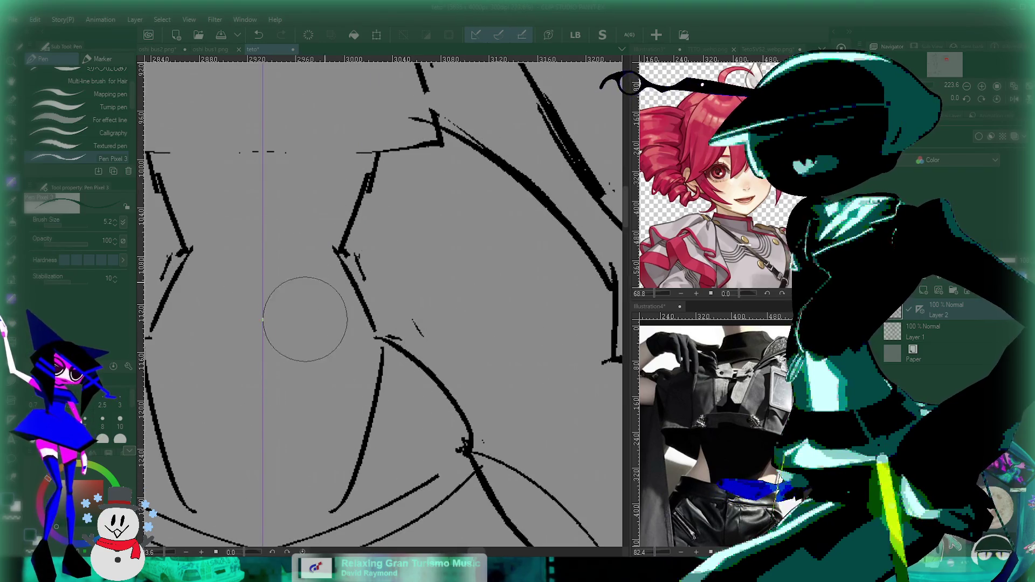
{"action": "key", "text": "ctrl+z"}
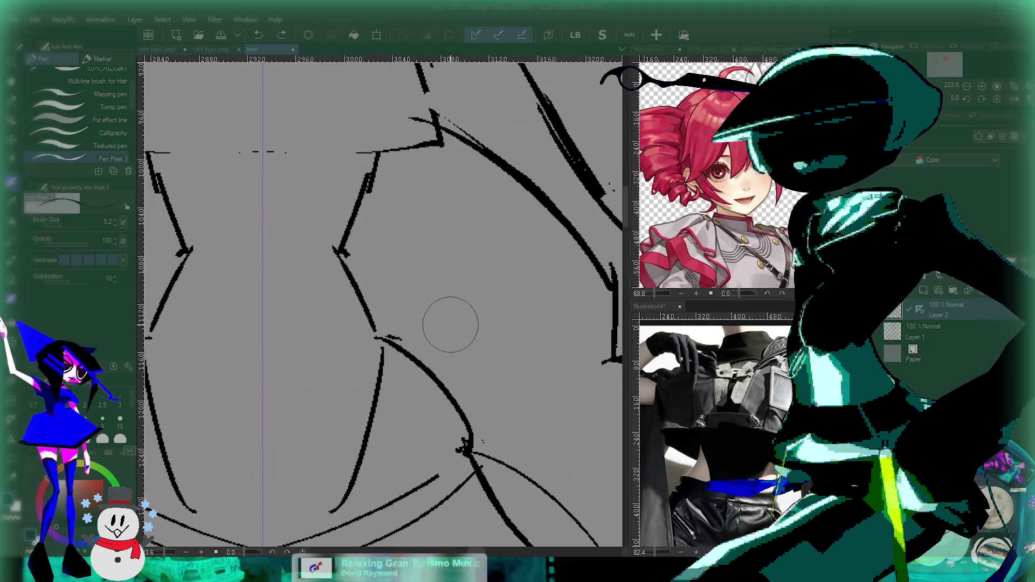
{"action": "scroll", "coordinate": [453, 297], "scroll_direction": "down", "scroll_amount": 4}
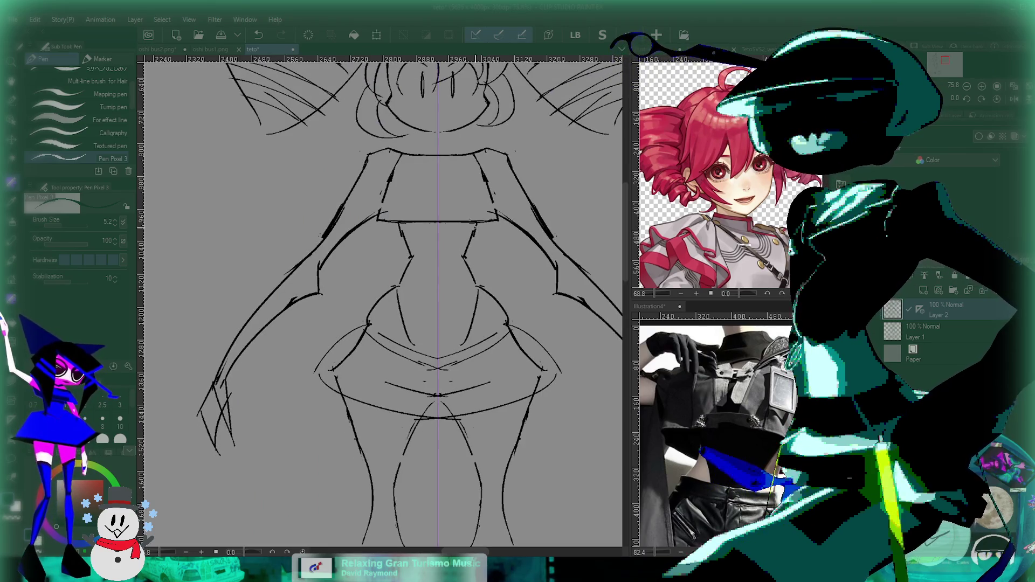
{"action": "scroll", "coordinate": [458, 222], "scroll_direction": "up", "scroll_amount": 2}
{"action": "key", "text": "ctrl+z"}
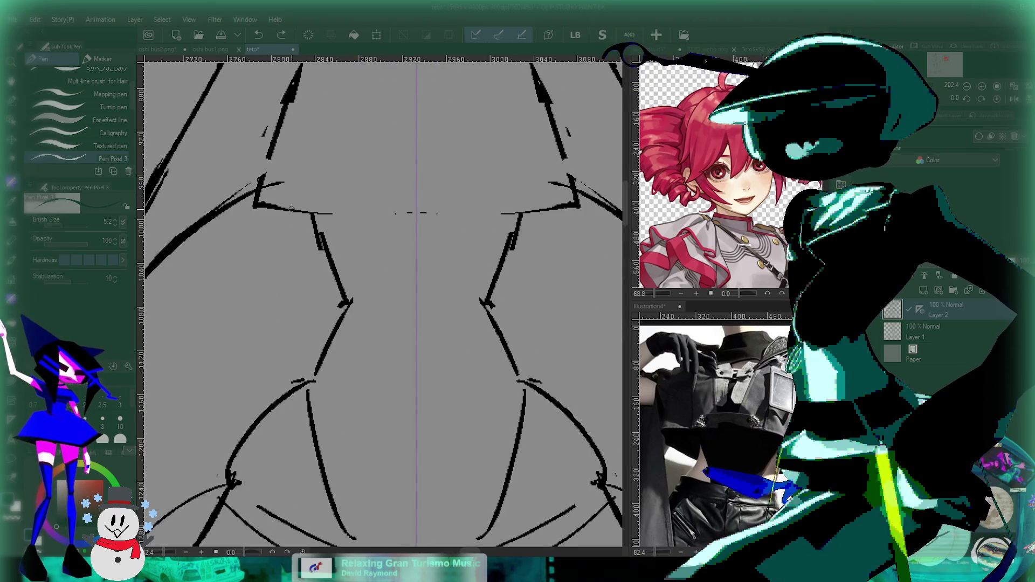
{"action": "left_click_drag", "start_coordinate": [291, 205], "coordinate": [415, 212]}
{"action": "left_click_drag", "start_coordinate": [327, 246], "coordinate": [406, 251]}
{"action": "key", "text": "ctrl+z"}
{"action": "left_click_drag", "start_coordinate": [327, 221], "coordinate": [409, 240]}
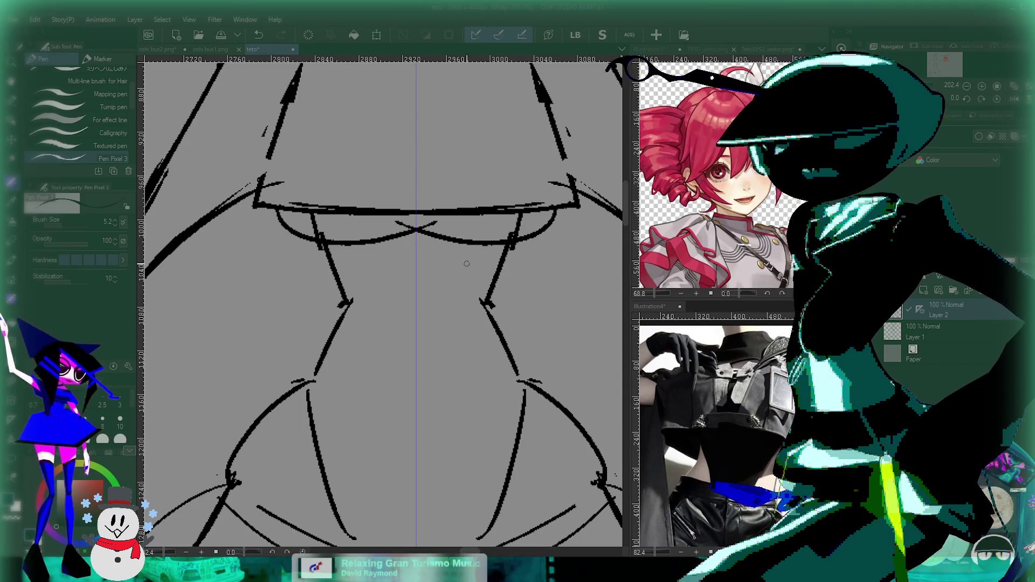
Rework the curve under the waist into a mirrored curve, removing the extra oval strokes.
{"action": "scroll", "coordinate": [415, 242], "scroll_direction": "down", "scroll_amount": 1}
{"action": "scroll", "coordinate": [203, 263], "scroll_direction": "down", "scroll_amount": 2}
{"action": "scroll", "coordinate": [203, 262], "scroll_direction": "up", "scroll_amount": 3}
{"action": "key", "text": "ctrl+z"}
{"action": "key", "text": "ctrl+y"}
{"action": "key", "text": "ctrl+z"}
{"action": "left_click_drag", "start_coordinate": [204, 262], "coordinate": [361, 297]}
{"action": "scroll", "coordinate": [361, 297], "scroll_direction": "down", "scroll_amount": 3}
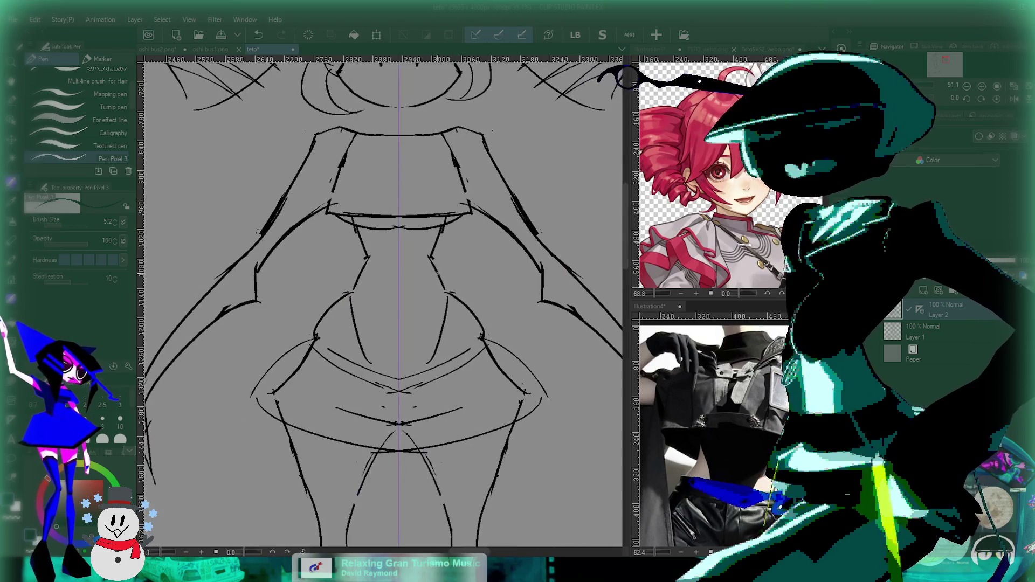
{"action": "key", "text": "ctrl+z"}
{"action": "scroll", "coordinate": [377, 302], "scroll_direction": "down", "scroll_amount": 1}
{"action": "scroll", "coordinate": [377, 301], "scroll_direction": "down", "scroll_amount": 2}
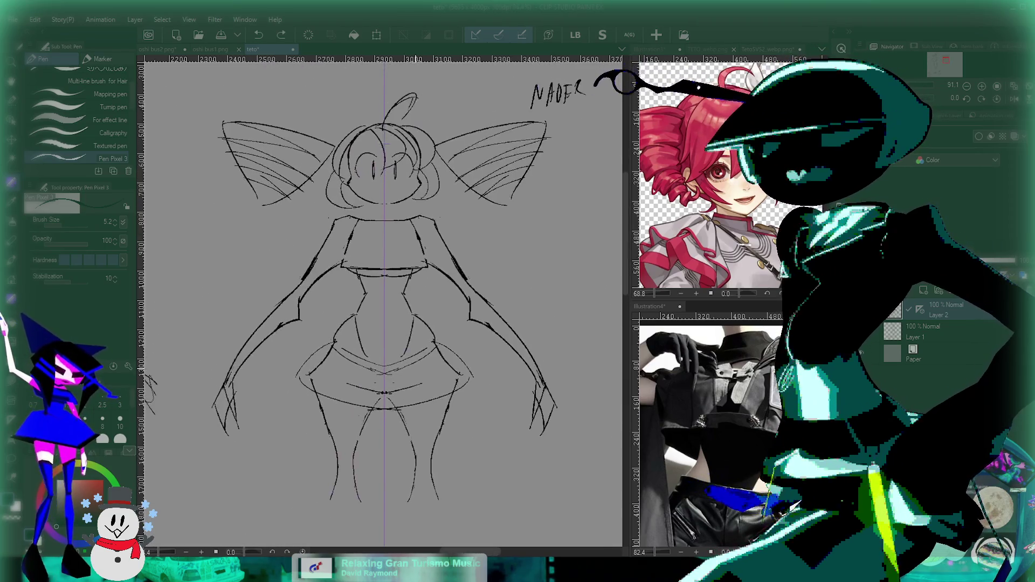
{"action": "scroll", "coordinate": [383, 270], "scroll_direction": "up", "scroll_amount": 3}
Draw mirrored underbust curves below the chest band and erase the band's side lines.
{"action": "left_click_drag", "start_coordinate": [265, 195], "coordinate": [384, 186]}
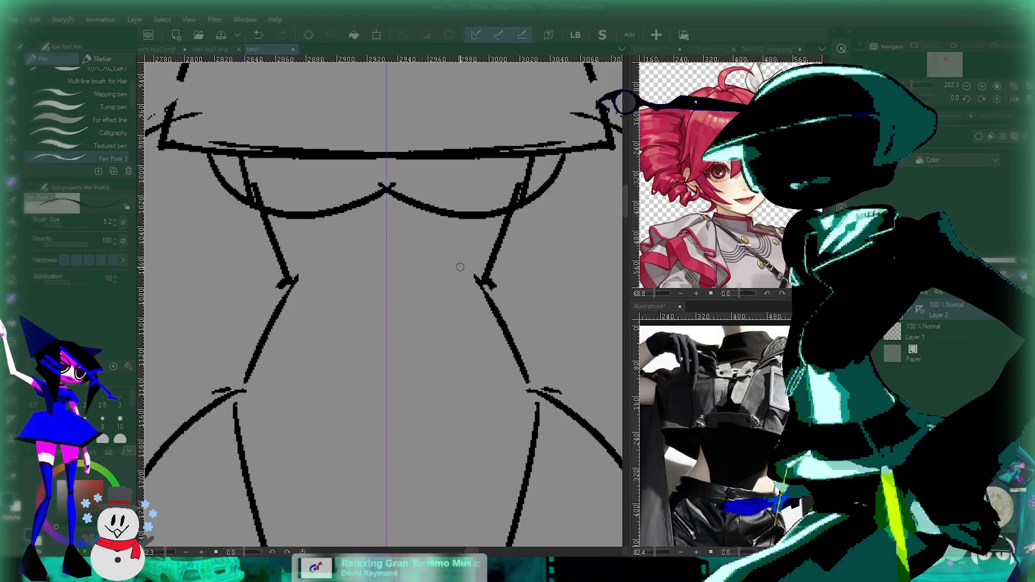
{"action": "scroll", "coordinate": [457, 272], "scroll_direction": "up", "scroll_amount": 2}
{"action": "scroll", "coordinate": [353, 267], "scroll_direction": "down", "scroll_amount": 5}
{"action": "scroll", "coordinate": [353, 268], "scroll_direction": "up", "scroll_amount": 1}
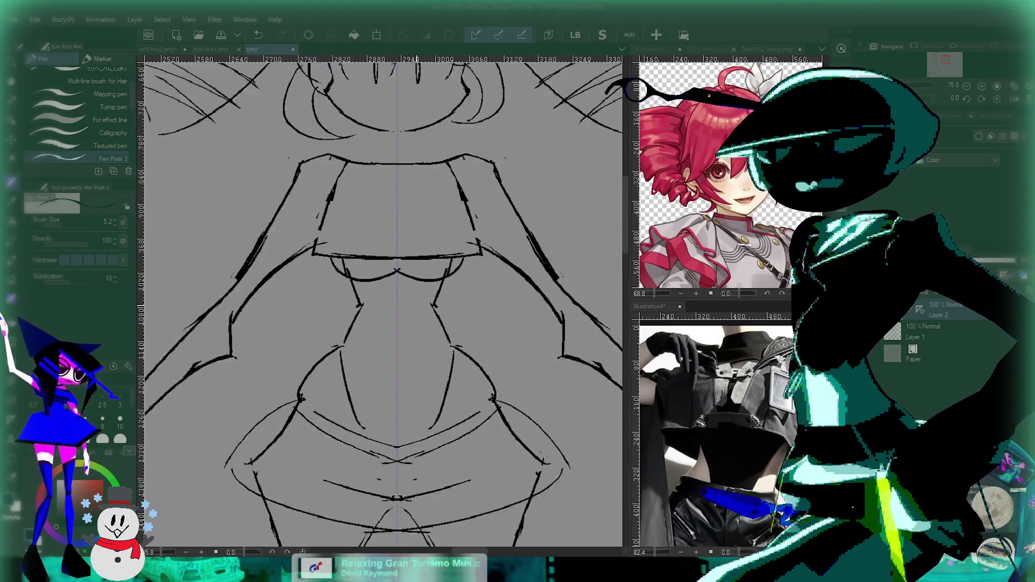
{"action": "scroll", "coordinate": [353, 268], "scroll_direction": "up", "scroll_amount": 2}
{"action": "key", "text": "ctrl+z"}
{"action": "key", "text": "ctrl+z"}
{"action": "key", "text": "ctrl+y"}
{"action": "left_click_drag", "start_coordinate": [322, 178], "coordinate": [304, 249]}
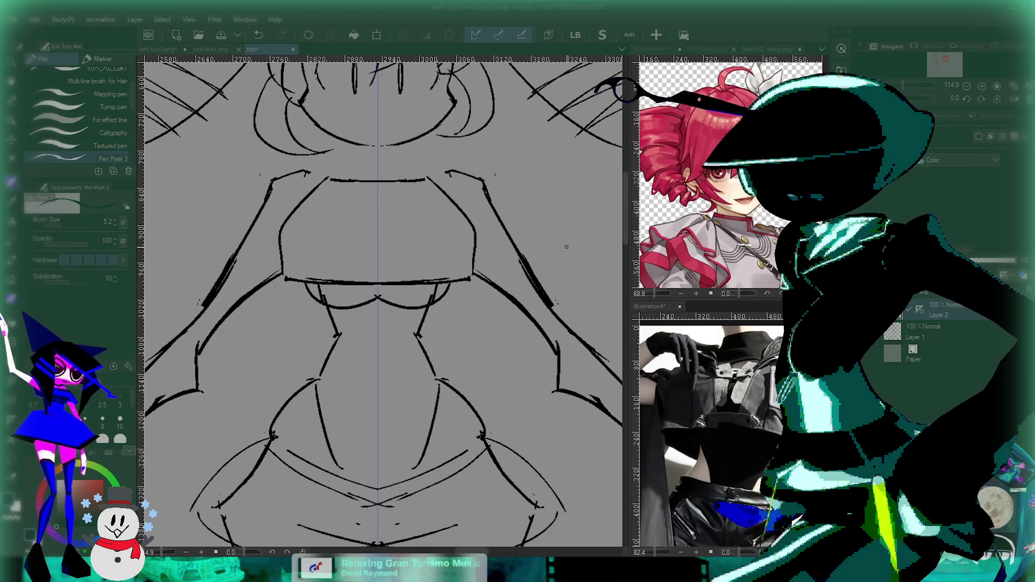
{"action": "scroll", "coordinate": [319, 185], "scroll_direction": "down", "scroll_amount": 1}
{"action": "scroll", "coordinate": [319, 185], "scroll_direction": "down", "scroll_amount": 3}
{"action": "scroll", "coordinate": [388, 302], "scroll_direction": "up", "scroll_amount": 1}
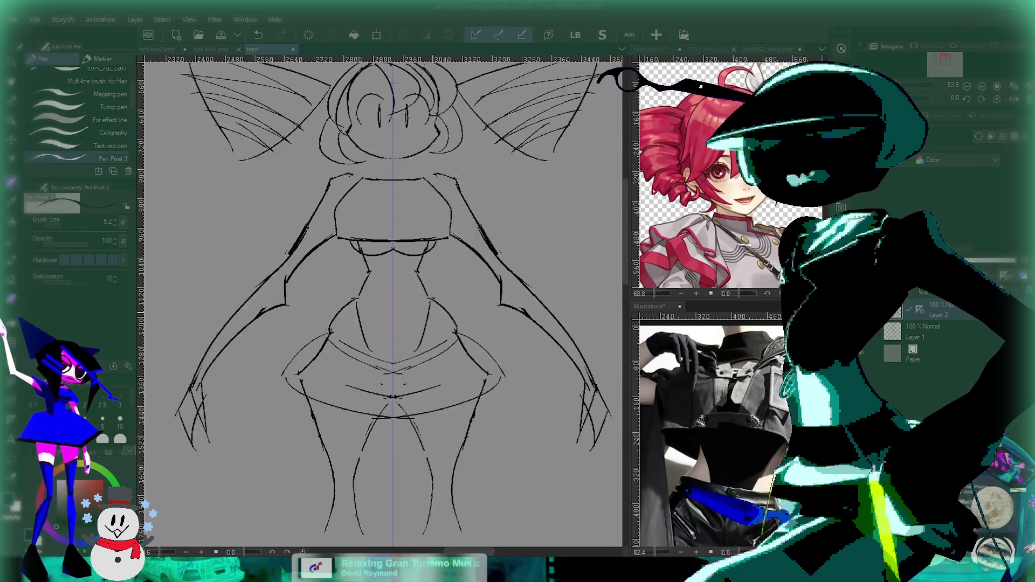
{"action": "scroll", "coordinate": [388, 301], "scroll_direction": "up", "scroll_amount": 1}
{"action": "scroll", "coordinate": [355, 262], "scroll_direction": "down", "scroll_amount": 2}
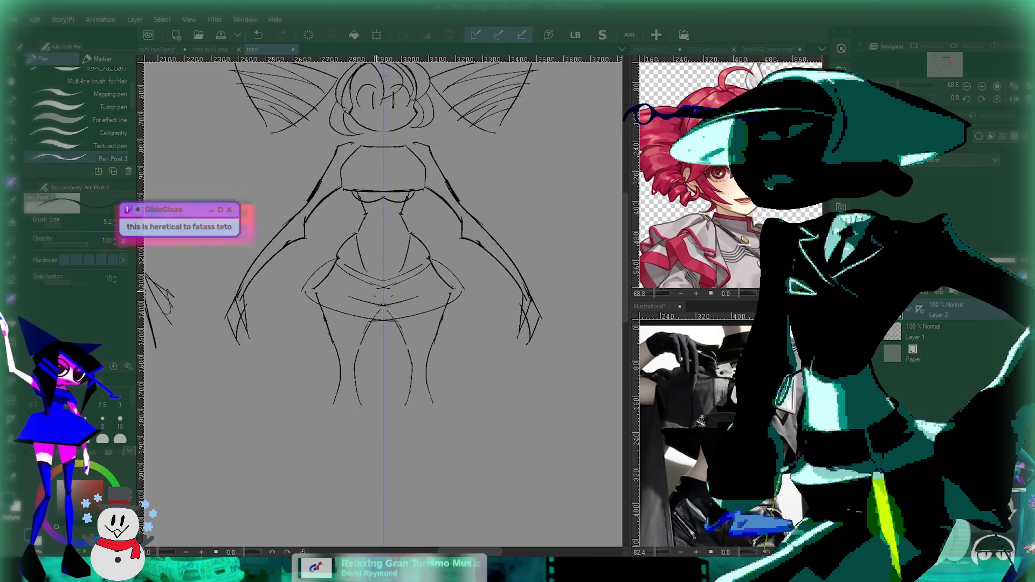
{"action": "scroll", "coordinate": [354, 262], "scroll_direction": "up", "scroll_amount": 3}
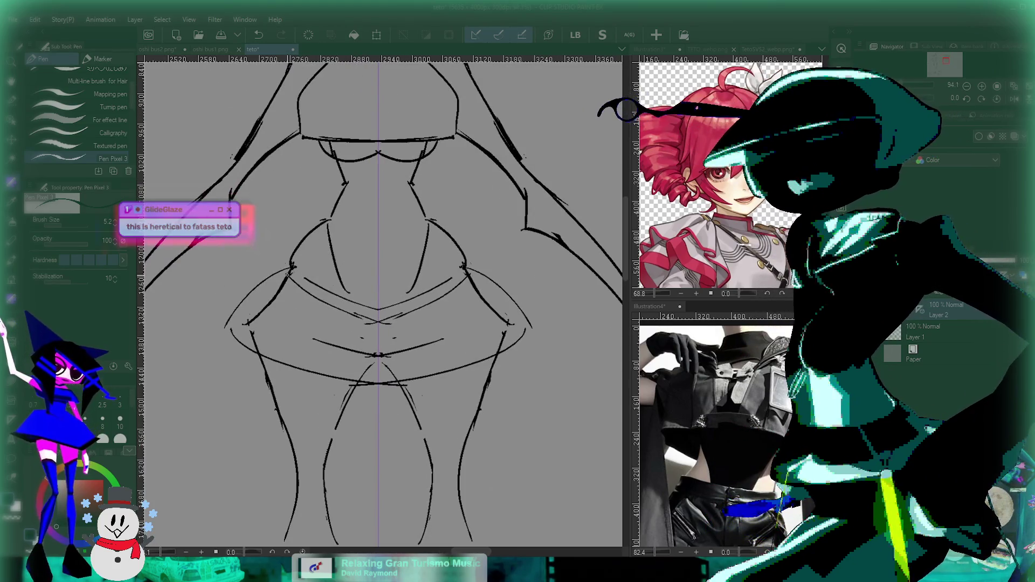
{"action": "scroll", "coordinate": [355, 262], "scroll_direction": "up", "scroll_amount": 2}
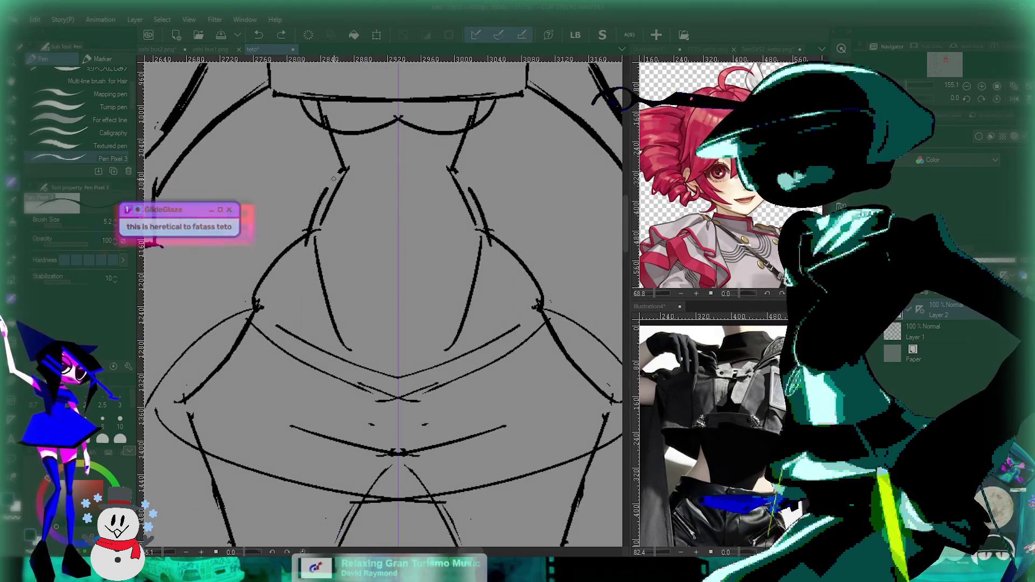
Re-stroke the left waist line to thicken it and review the torso and skirt.
{"action": "mouse_move", "coordinate": [322, 232]}
{"action": "left_mouse_down"}
{"action": "mouse_move", "coordinate": [345, 171]}
{"action": "mouse_move", "coordinate": [317, 232]}
{"action": "left_mouse_up"}
{"action": "key", "text": "ctrl+z"}
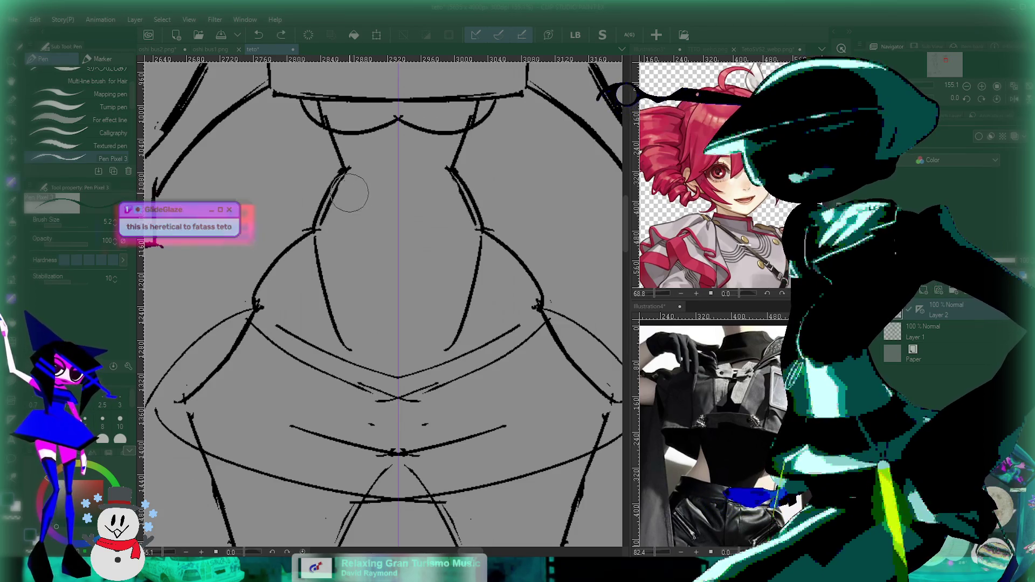
{"action": "left_click_drag", "start_coordinate": [408, 224], "coordinate": [396, 251]}
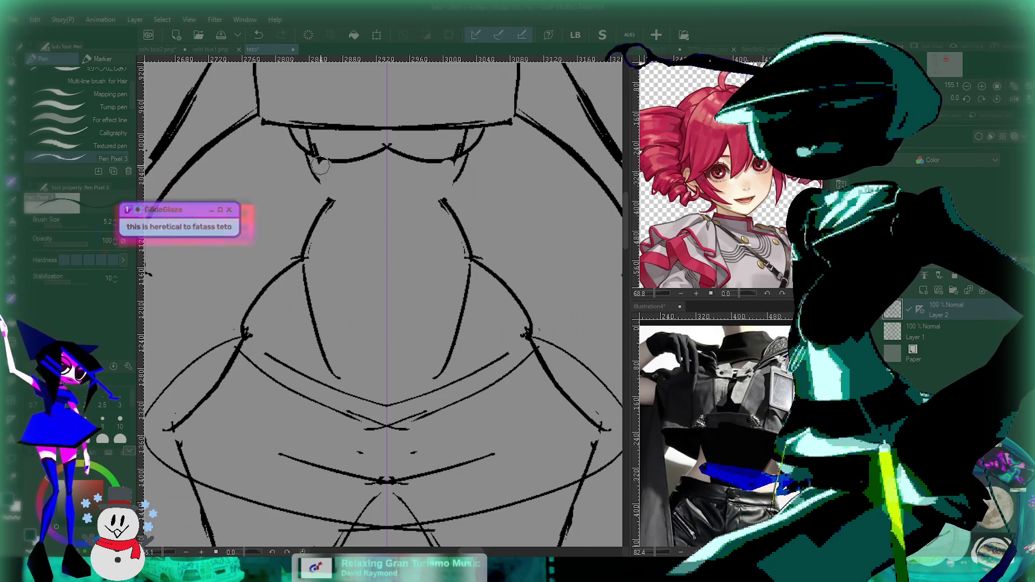
{"action": "scroll", "coordinate": [432, 238], "scroll_direction": "down", "scroll_amount": 3}
{"action": "scroll", "coordinate": [375, 311], "scroll_direction": "down", "scroll_amount": 2}
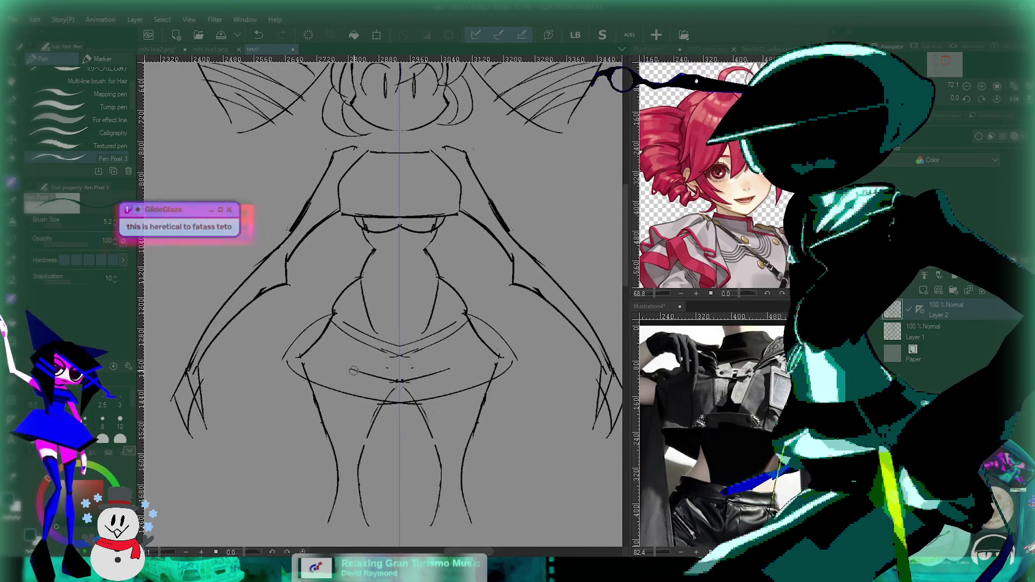
{"action": "scroll", "coordinate": [375, 312], "scroll_direction": "down", "scroll_amount": 3}
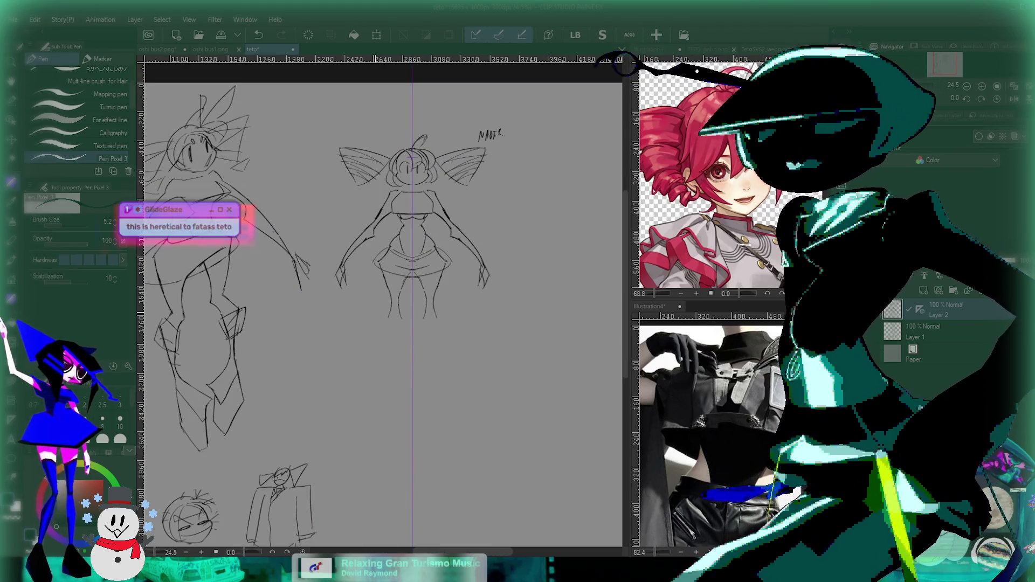
{"action": "scroll", "coordinate": [431, 221], "scroll_direction": "up", "scroll_amount": 5}
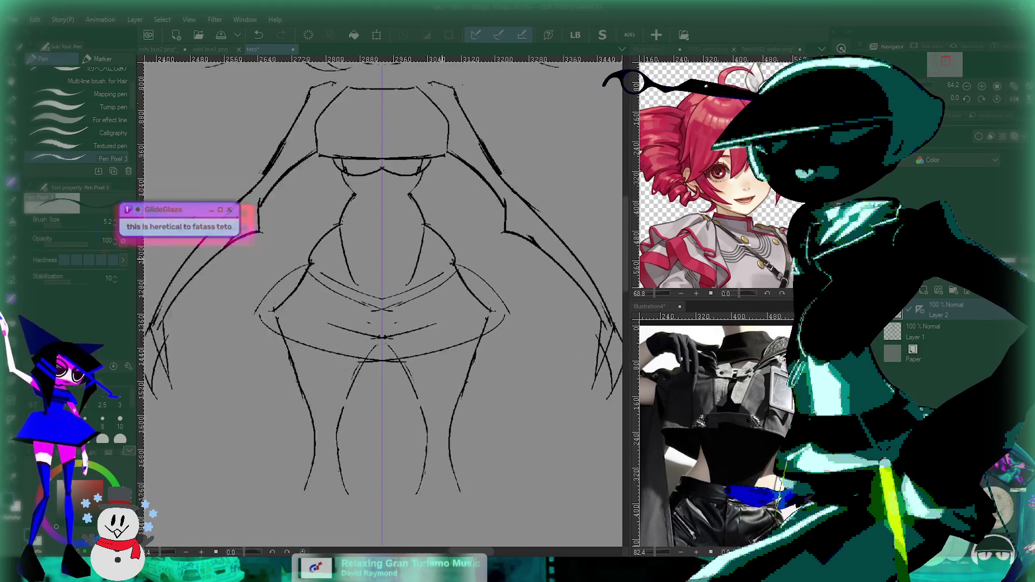
{"action": "scroll", "coordinate": [387, 235], "scroll_direction": "down", "scroll_amount": 2}
Remove the old foot strokes and inner lower-leg strokes from both legs.
{"action": "key", "text": "ctrl+z"}
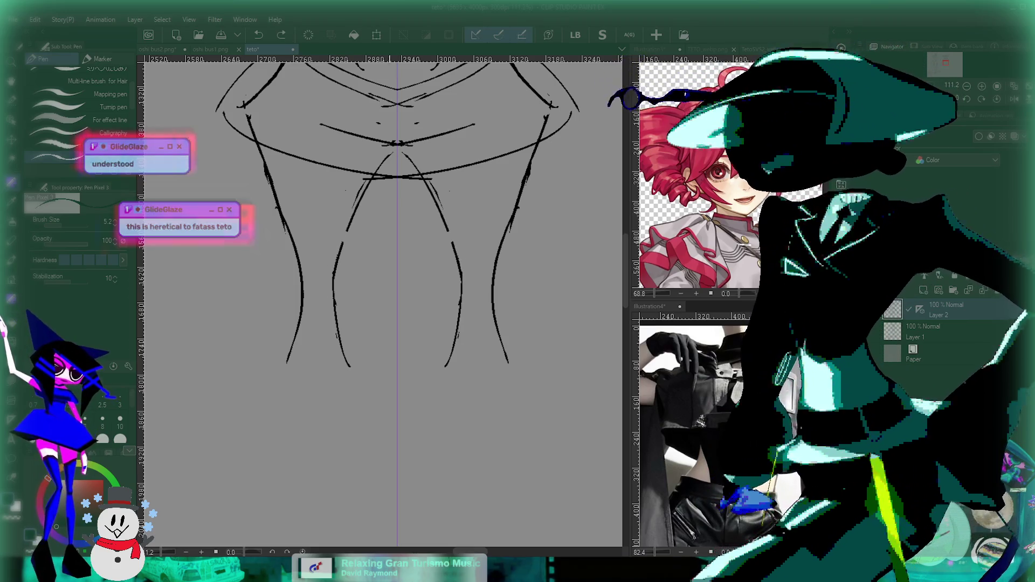
{"action": "key", "text": "ctrl+y"}
{"action": "scroll", "coordinate": [377, 242], "scroll_direction": "down", "scroll_amount": 4}
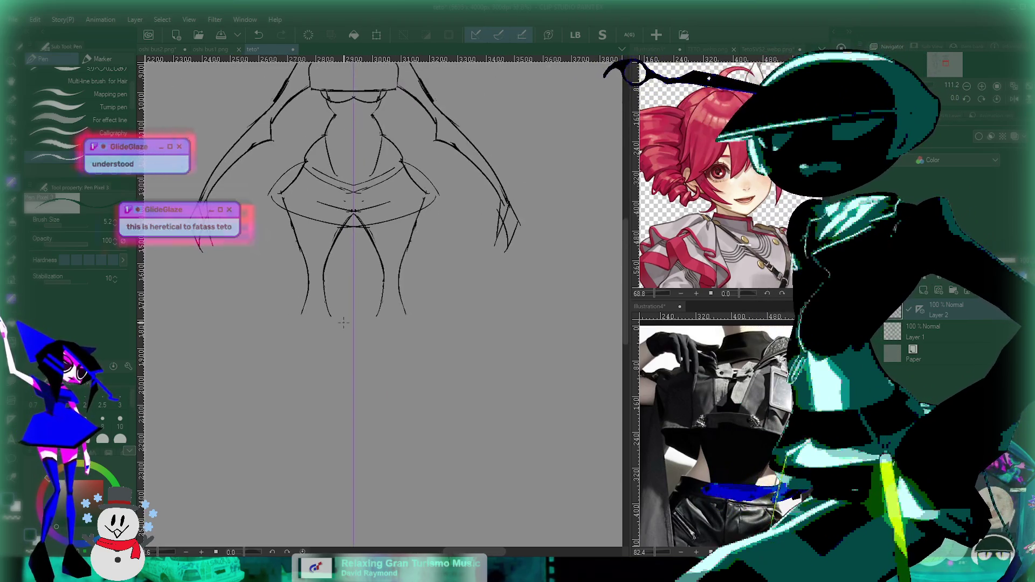
{"action": "scroll", "coordinate": [343, 322], "scroll_direction": "up", "scroll_amount": 2}
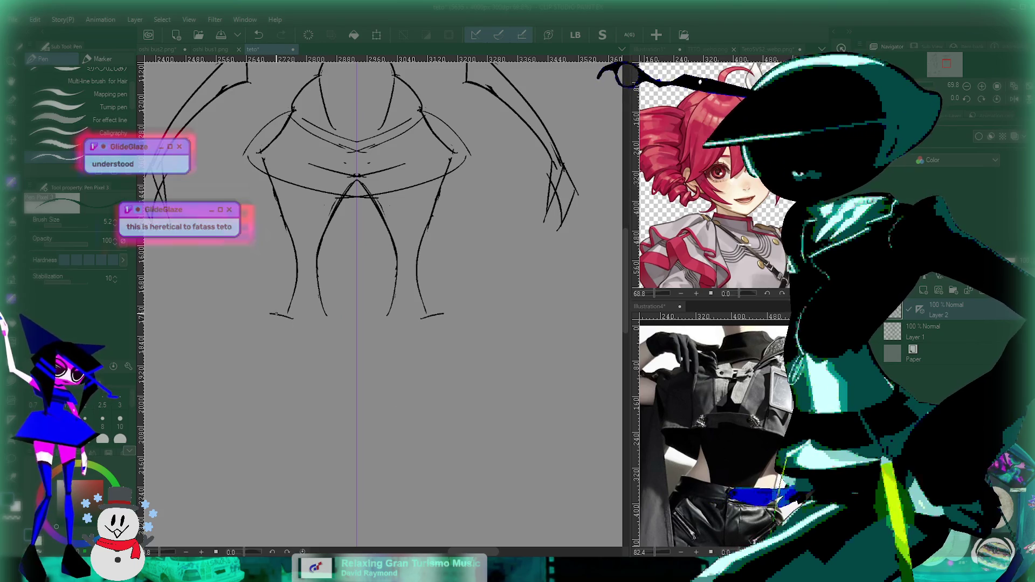
{"action": "key", "text": "ctrl+z"}
{"action": "key", "text": "ctrl+z"}
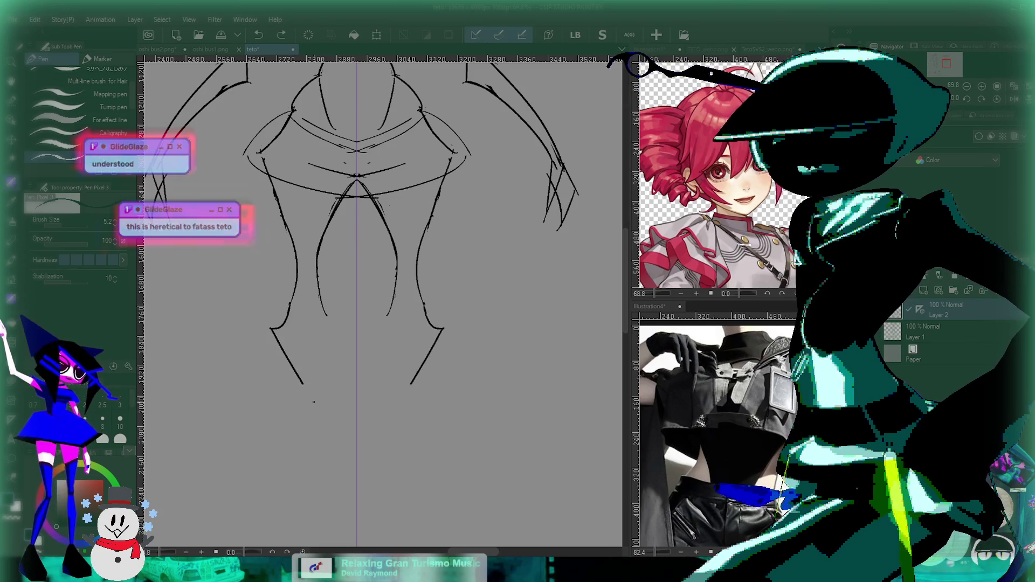
{"action": "key", "text": "ctrl+z"}
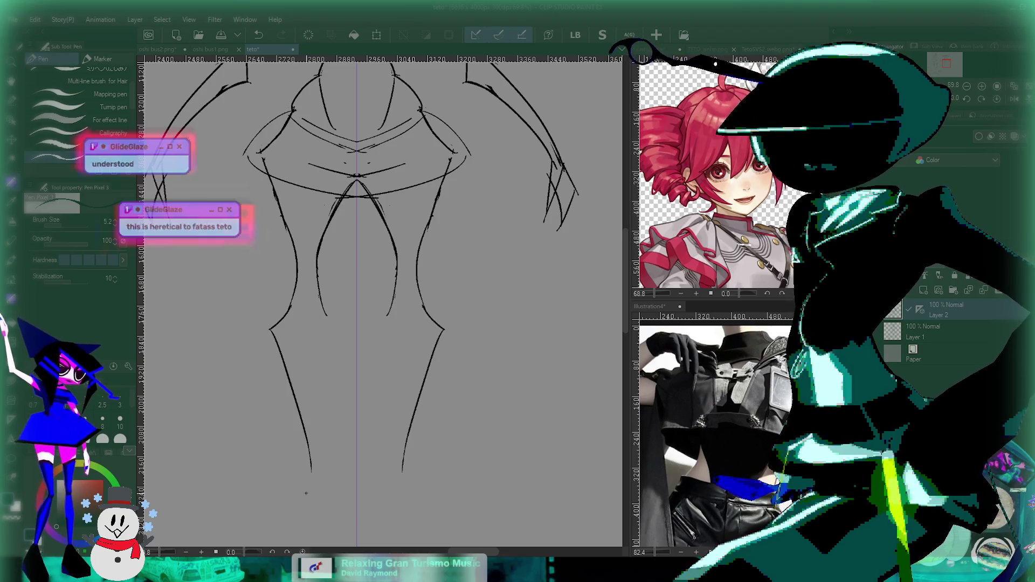
{"action": "key", "text": "ctrl+z"}
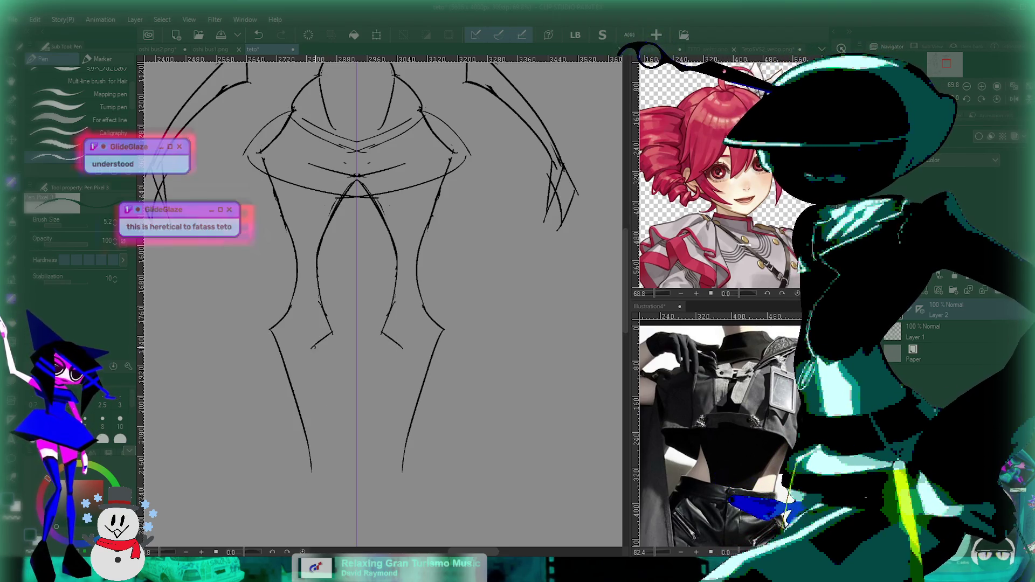
{"action": "key", "text": "ctrl+z"}
Draw the angled inner lower-leg and pointed boot strokes.
{"action": "left_click_drag", "start_coordinate": [319, 347], "coordinate": [309, 468]}
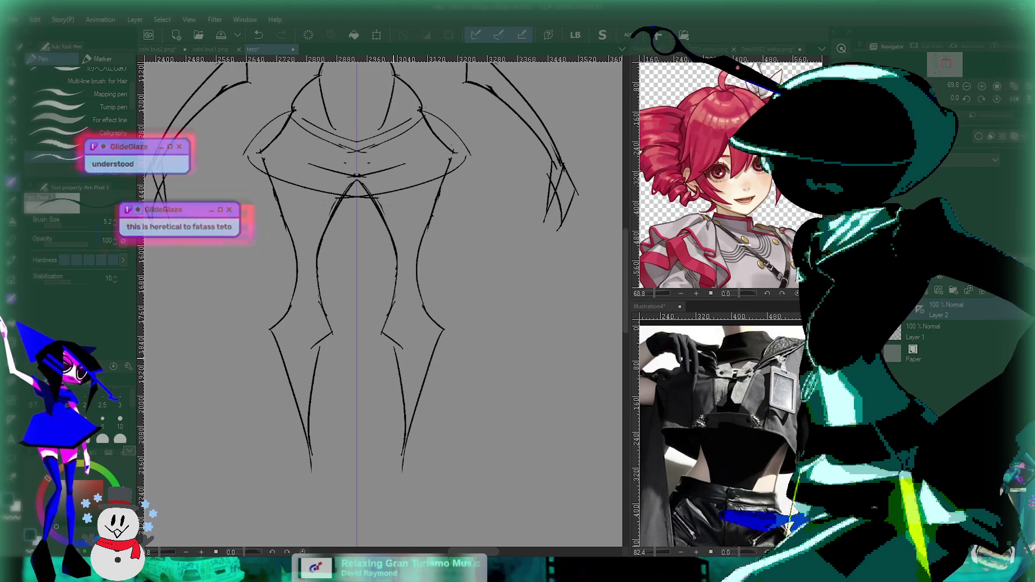
{"action": "left_click_drag", "start_coordinate": [377, 270], "coordinate": [369, 318]}
{"action": "scroll", "coordinate": [377, 302], "scroll_direction": "down", "scroll_amount": 4}
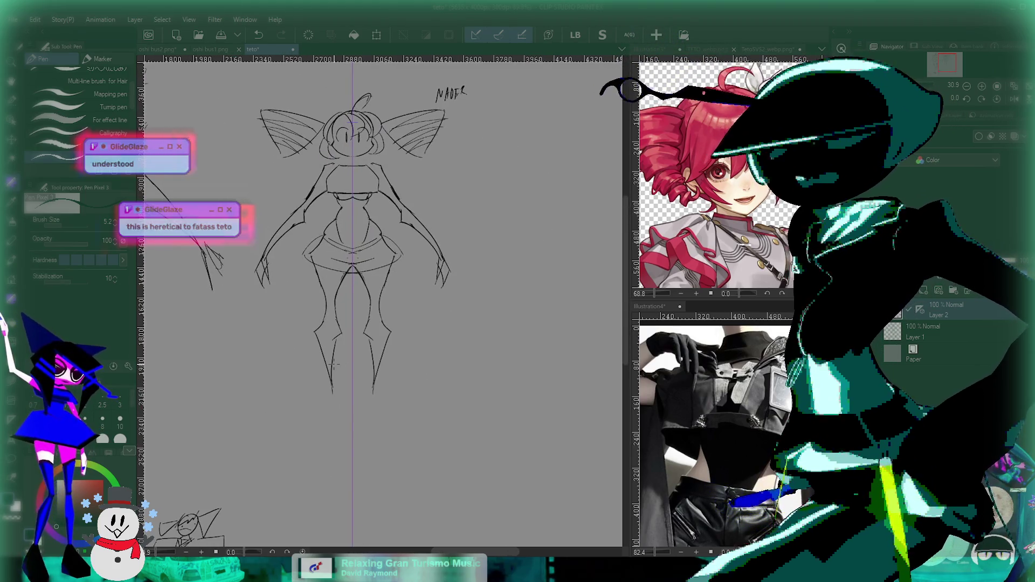
{"action": "scroll", "coordinate": [330, 372], "scroll_direction": "up", "scroll_amount": 2}
{"action": "scroll", "coordinate": [330, 372], "scroll_direction": "down", "scroll_amount": 3}
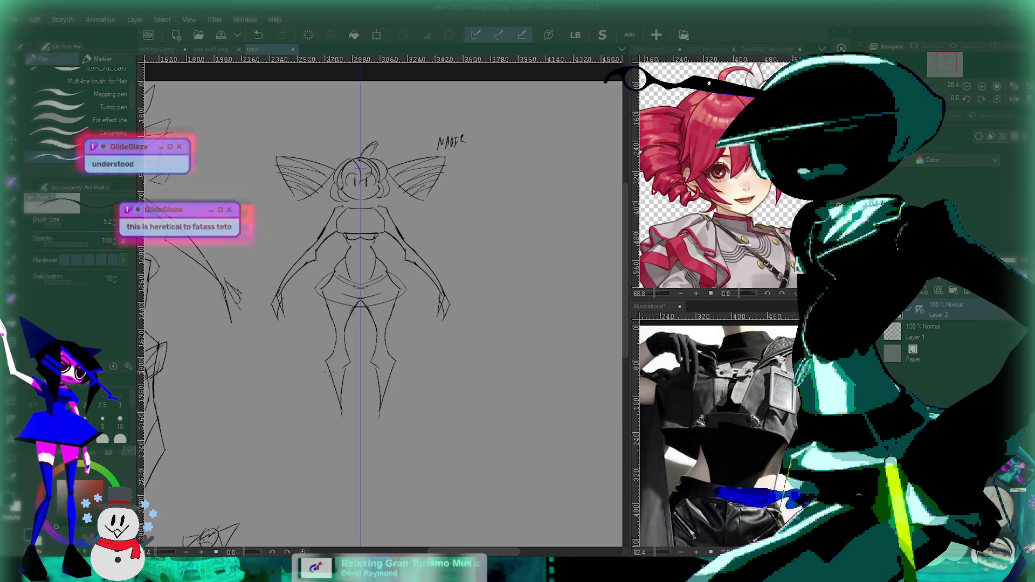
{"action": "scroll", "coordinate": [328, 371], "scroll_direction": "up", "scroll_amount": 3}
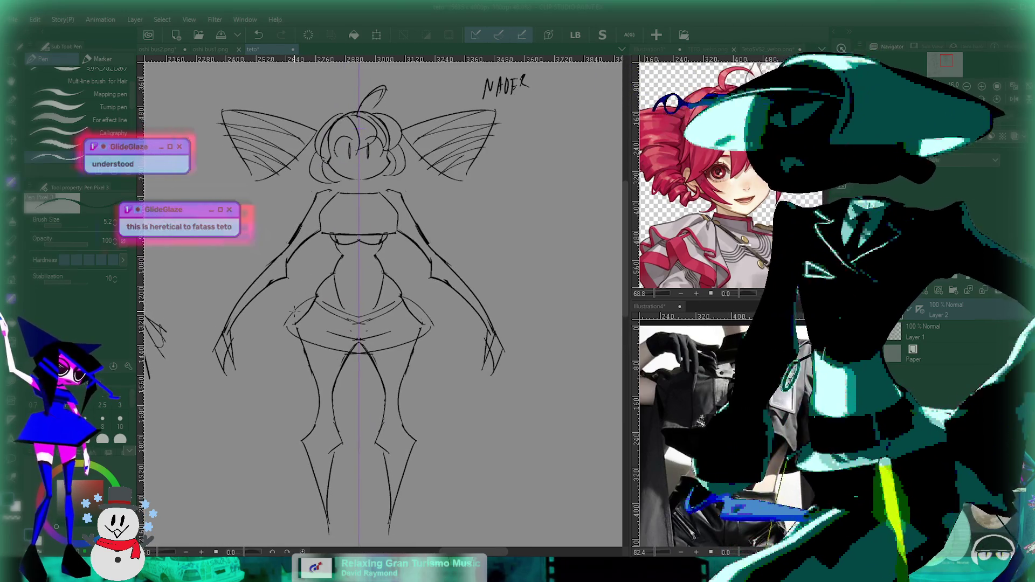
{"action": "scroll", "coordinate": [311, 280], "scroll_direction": "up", "scroll_amount": 2}
{"action": "scroll", "coordinate": [311, 281], "scroll_direction": "down", "scroll_amount": 3}
{"action": "scroll", "coordinate": [451, 410], "scroll_direction": "down", "scroll_amount": 1}
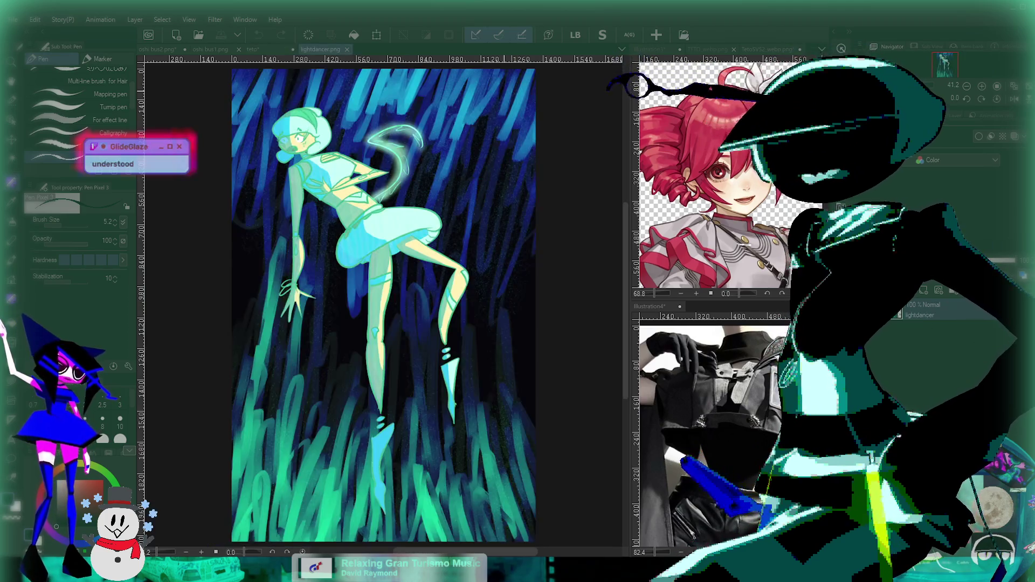
Zoom in on lightdancer.png, then dock it into the lower reference pane beside the sketch.
{"action": "scroll", "coordinate": [480, 228], "scroll_direction": "up", "scroll_amount": 2}
{"action": "scroll", "coordinate": [480, 228], "scroll_direction": "up", "scroll_amount": 2}
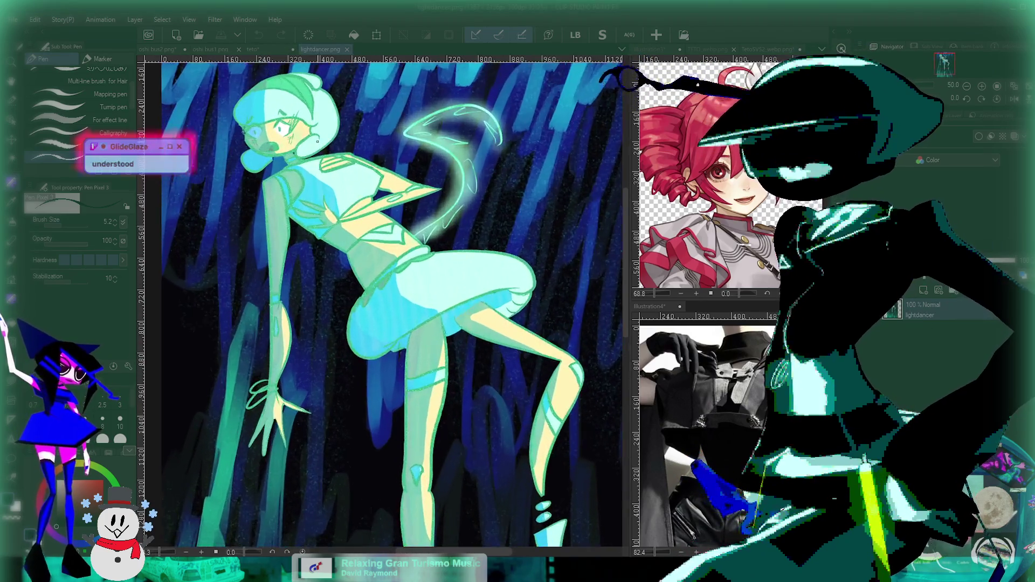
{"action": "scroll", "coordinate": [479, 228], "scroll_direction": "up", "scroll_amount": 1}
{"action": "scroll", "coordinate": [381, 189], "scroll_direction": "down", "scroll_amount": 2}
{"action": "scroll", "coordinate": [386, 273], "scroll_direction": "up", "scroll_amount": 1}
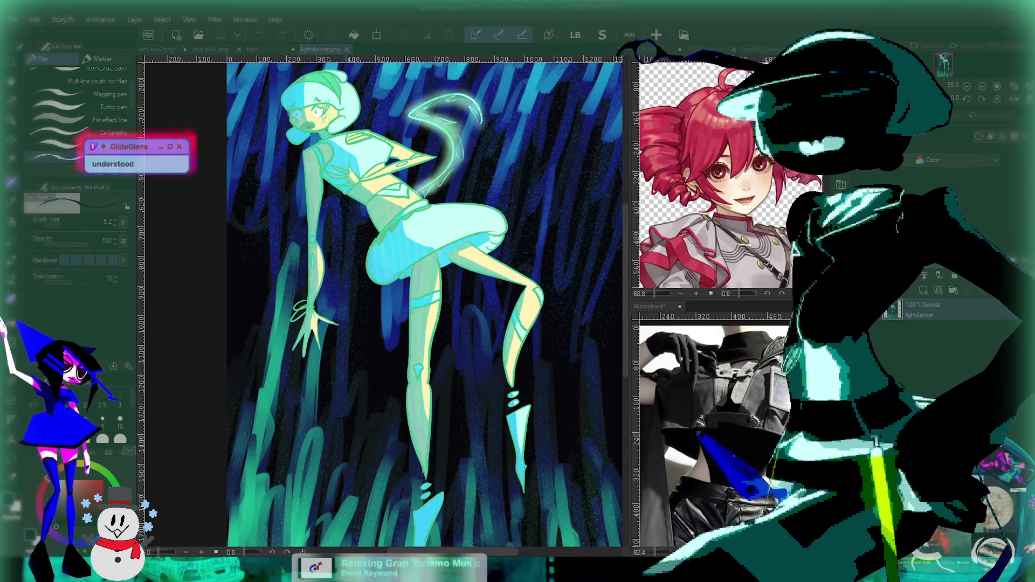
{"action": "left_click_drag", "start_coordinate": [320, 49], "coordinate": [739, 389]}
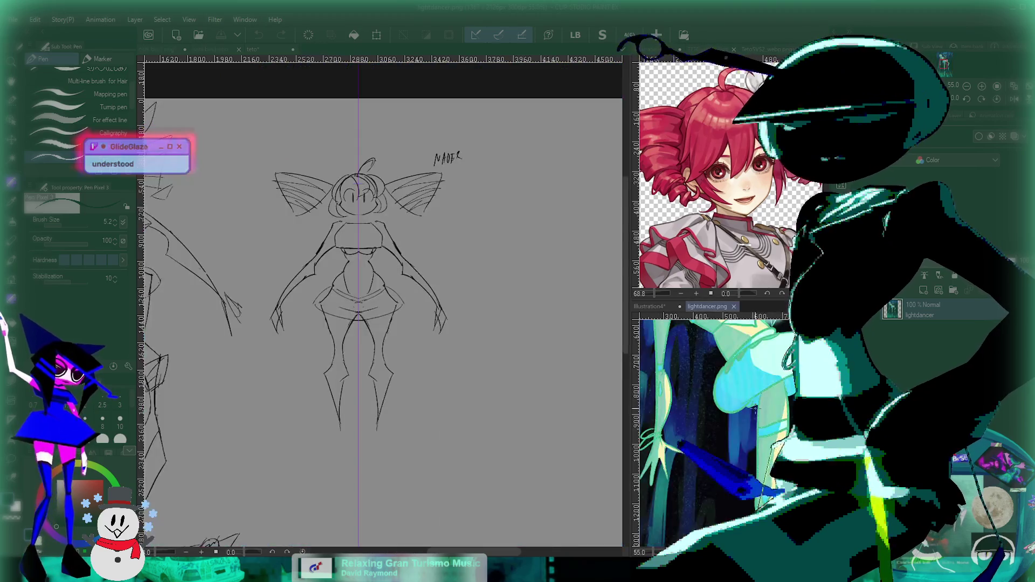
Undo the two under-bust curves and redraw them closer together beneath the bodice line.
{"action": "scroll", "coordinate": [717, 367], "scroll_direction": "up", "scroll_amount": 2}
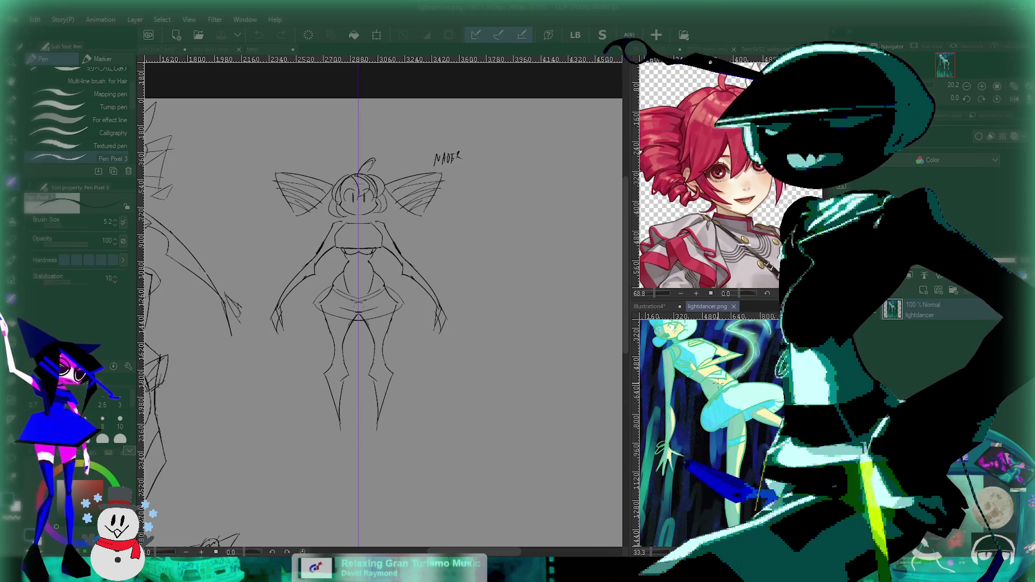
{"action": "scroll", "coordinate": [717, 431], "scroll_direction": "down", "scroll_amount": 2}
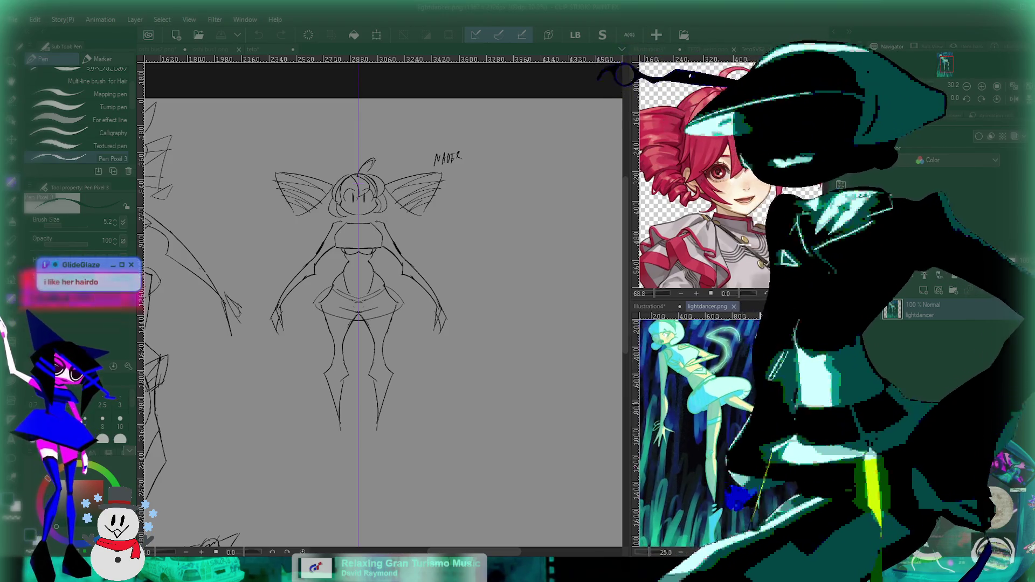
{"action": "scroll", "coordinate": [717, 432], "scroll_direction": "down", "scroll_amount": 1}
{"action": "scroll", "coordinate": [687, 347], "scroll_direction": "up", "scroll_amount": 2}
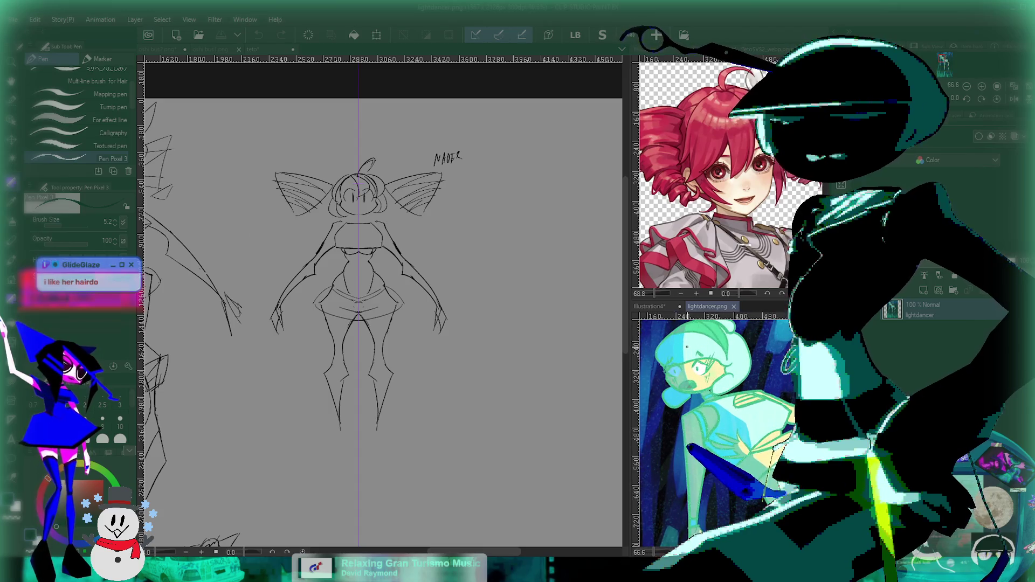
{"action": "left_click_drag", "start_coordinate": [356, 280], "coordinate": [380, 291]}
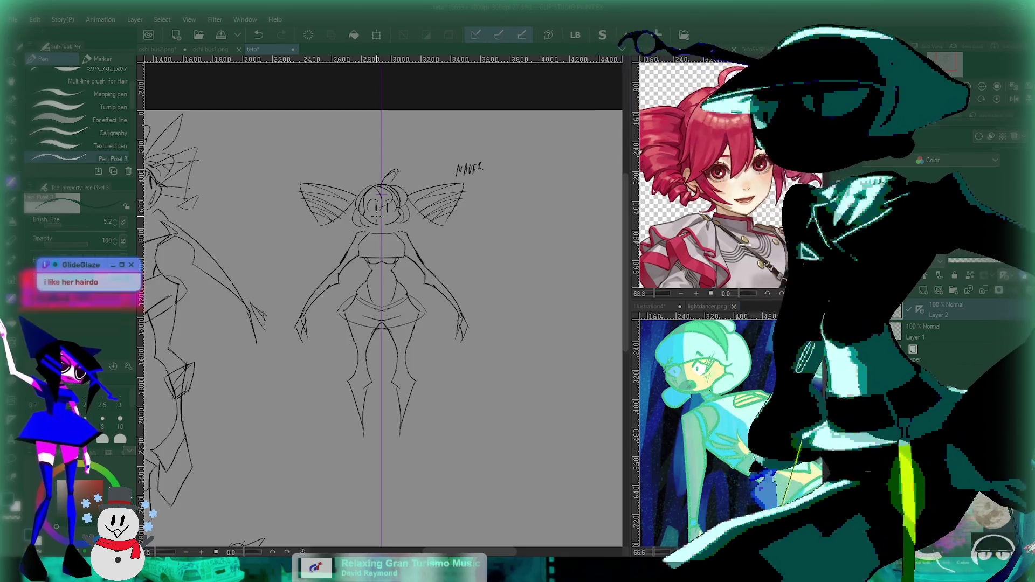
{"action": "left_click_drag", "start_coordinate": [380, 291], "coordinate": [383, 298]}
{"action": "scroll", "coordinate": [399, 262], "scroll_direction": "up", "scroll_amount": 5}
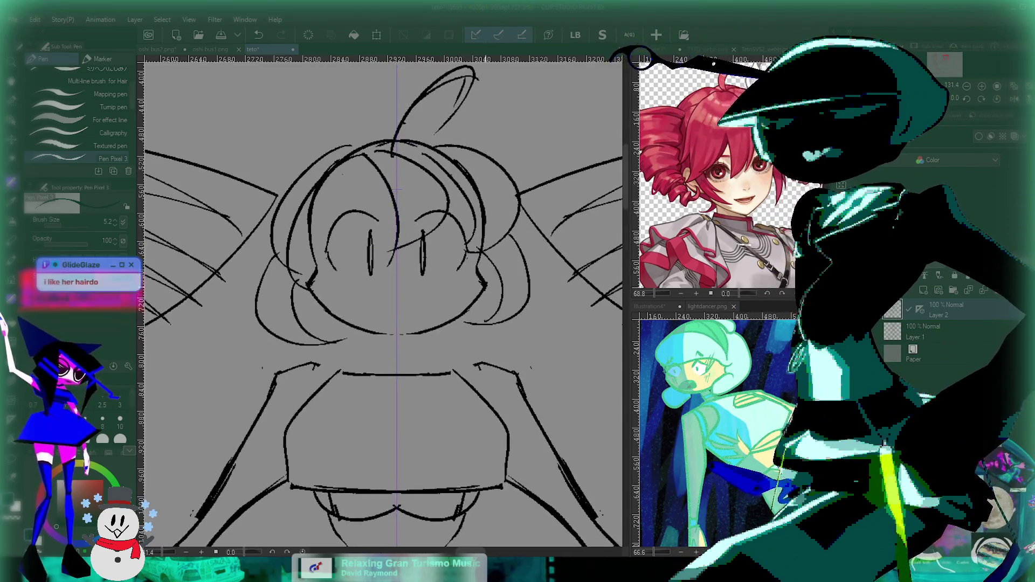
{"action": "scroll", "coordinate": [343, 321], "scroll_direction": "up", "scroll_amount": 1}
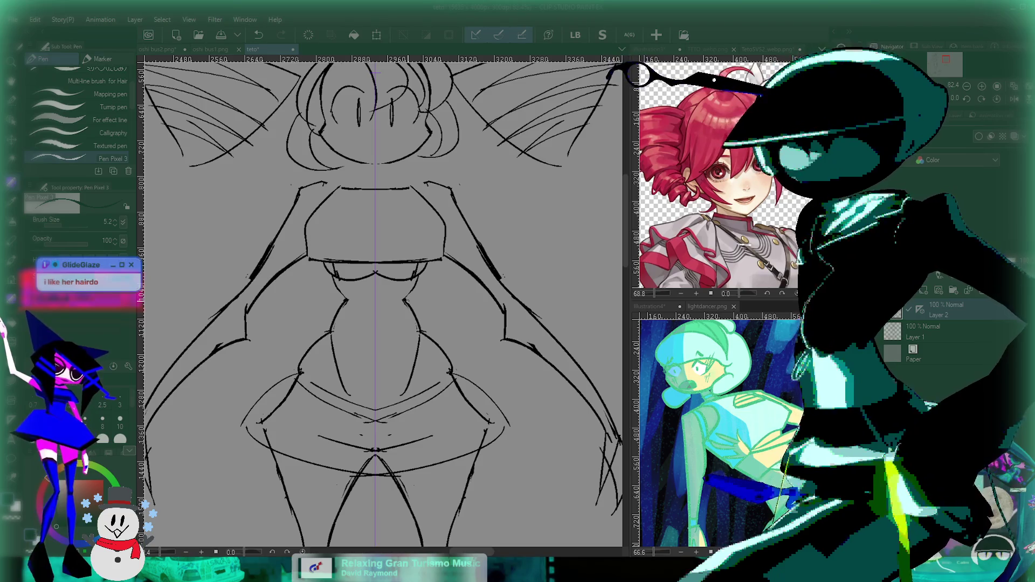
{"action": "scroll", "coordinate": [343, 322], "scroll_direction": "up", "scroll_amount": 2}
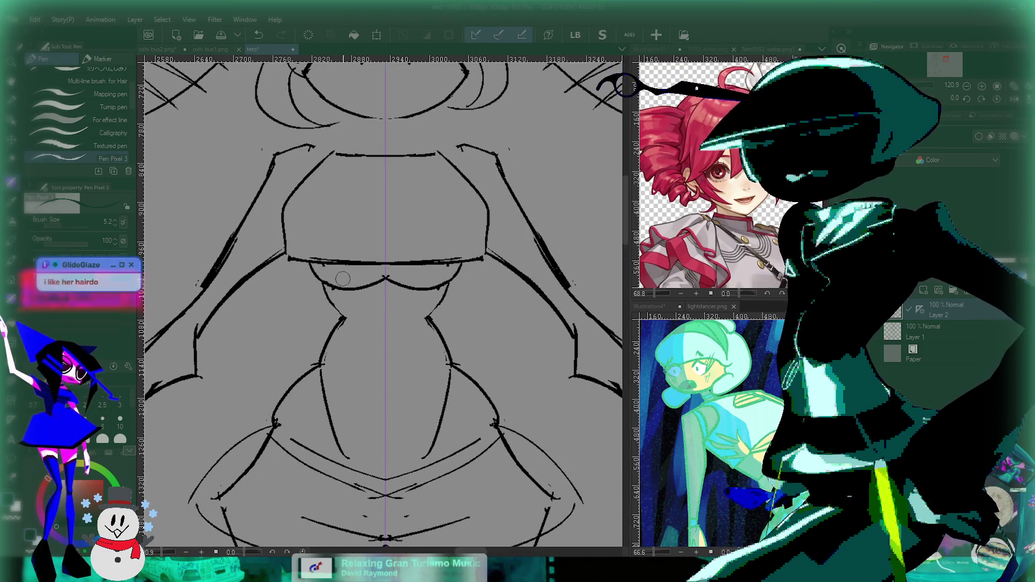
{"action": "scroll", "coordinate": [382, 302], "scroll_direction": "down", "scroll_amount": 1}
{"action": "scroll", "coordinate": [383, 302], "scroll_direction": "down", "scroll_amount": 2}
{"action": "scroll", "coordinate": [399, 278], "scroll_direction": "up", "scroll_amount": 2}
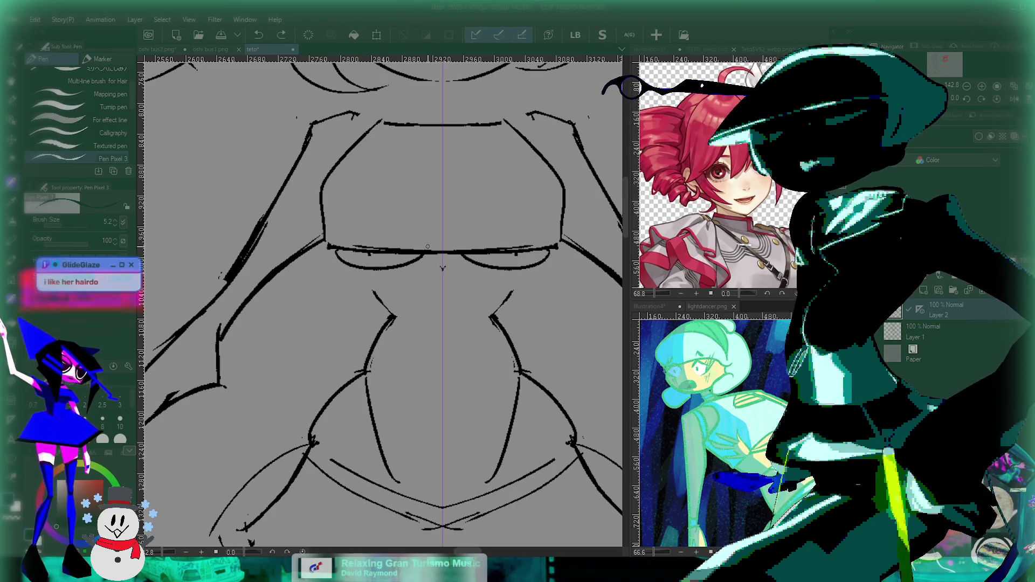
{"action": "key", "text": "ctrl+z"}
{"action": "key", "text": "ctrl+z"}
{"action": "mouse_move", "coordinate": [345, 253]}
{"action": "left_mouse_down"}
{"action": "mouse_move", "coordinate": [438, 264]}
{"action": "mouse_move", "coordinate": [541, 252]}
{"action": "left_mouse_up"}
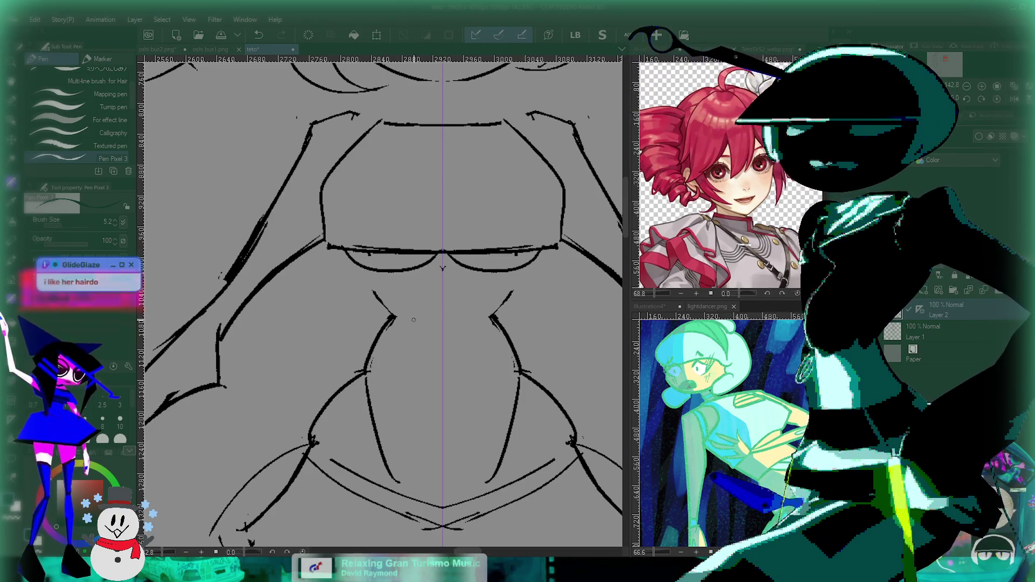
{"action": "scroll", "coordinate": [449, 372], "scroll_direction": "down", "scroll_amount": 5}
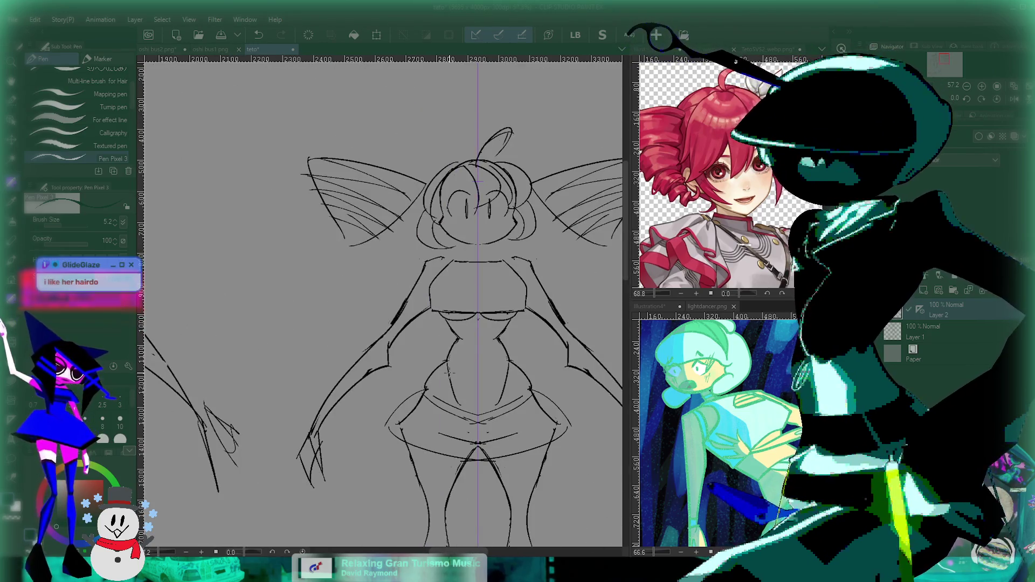
{"action": "scroll", "coordinate": [449, 372], "scroll_direction": "up", "scroll_amount": 5}
Sketch criss-cross lacing strokes down the waist, then undo them.
{"action": "left_click_drag", "start_coordinate": [421, 219], "coordinate": [482, 227]}
{"action": "left_click_drag", "start_coordinate": [366, 238], "coordinate": [453, 218]}
{"action": "key", "text": "ctrl+z"}
{"action": "key", "text": "ctrl+z"}
{"action": "left_click_drag", "start_coordinate": [326, 226], "coordinate": [493, 226]}
{"action": "left_click_drag", "start_coordinate": [366, 248], "coordinate": [442, 311]}
{"action": "left_click_drag", "start_coordinate": [453, 248], "coordinate": [380, 311]}
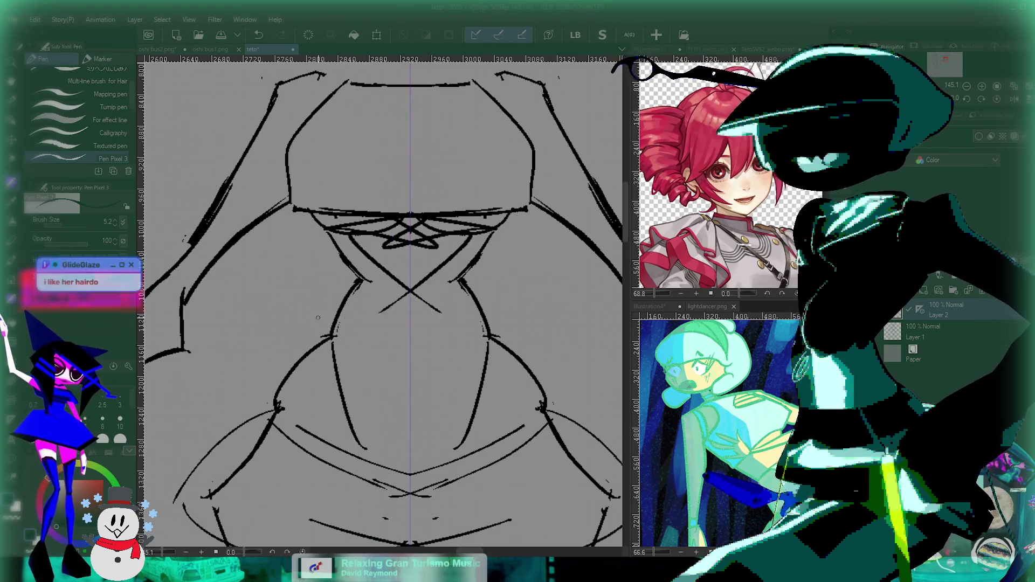
{"action": "key", "text": "ctrl+z"}
{"action": "key", "text": "ctrl+z"}
Try a black fill on the torso with the Fill tool, then undo it.
{"action": "key", "text": "g"}
{"action": "left_click", "coordinate": [409, 350]}
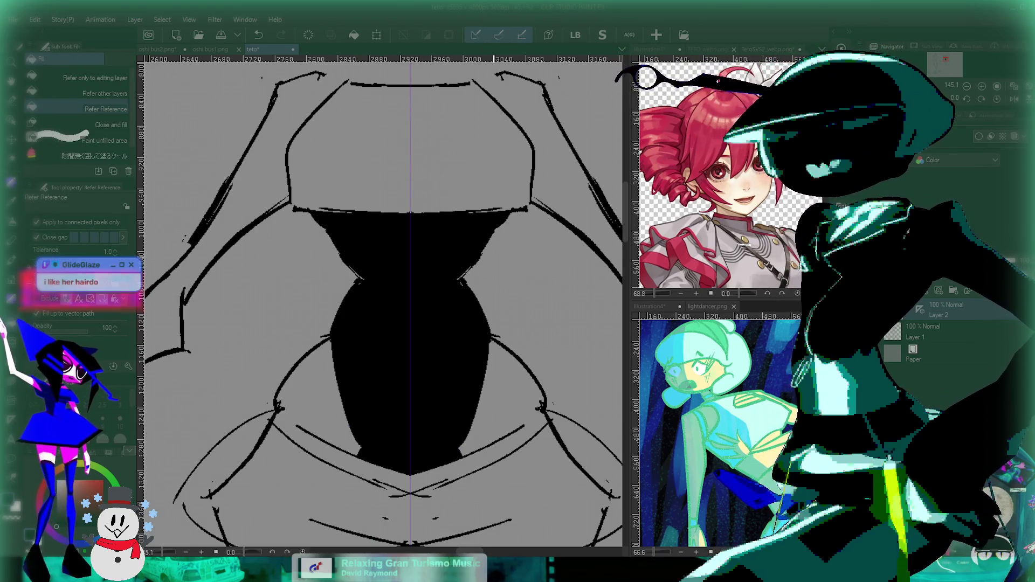
{"action": "key", "text": "ctrl+z"}
{"action": "scroll", "coordinate": [442, 204], "scroll_direction": "down", "scroll_amount": 3}
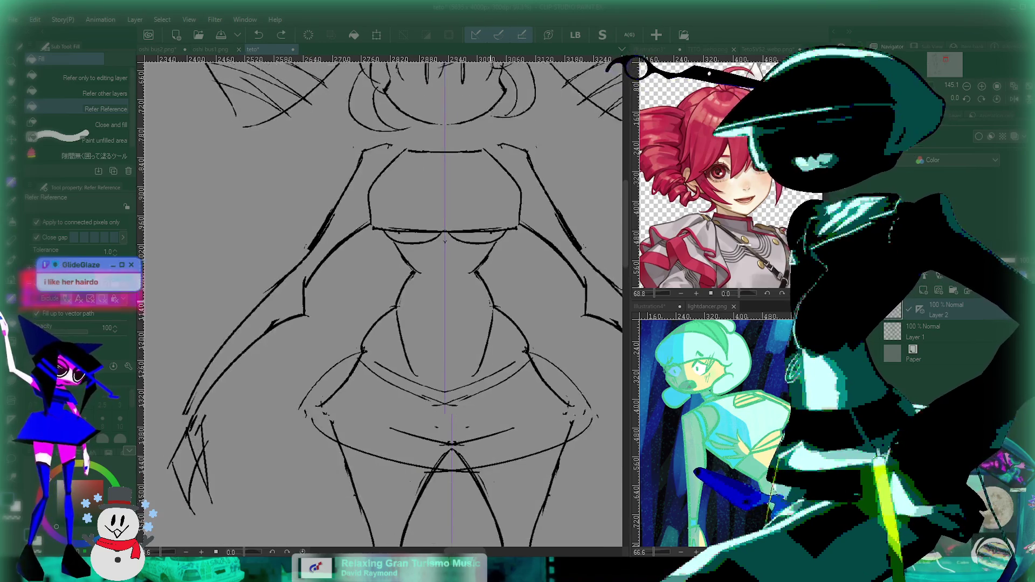
Add one pen stroke along the bodice's right side.
{"action": "key", "text": "p"}
{"action": "scroll", "coordinate": [442, 334], "scroll_direction": "up", "scroll_amount": 3}
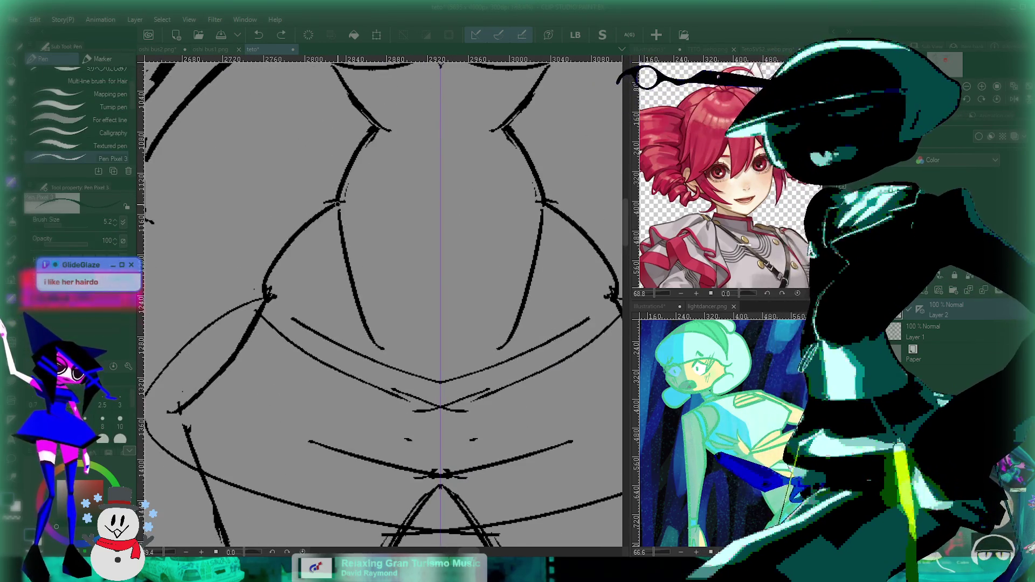
{"action": "mouse_move", "coordinate": [547, 210]}
{"action": "left_mouse_down"}
{"action": "mouse_move", "coordinate": [483, 372]}
{"action": "mouse_move", "coordinate": [402, 396]}
{"action": "left_mouse_up"}
{"action": "scroll", "coordinate": [458, 374], "scroll_direction": "down", "scroll_amount": 4}
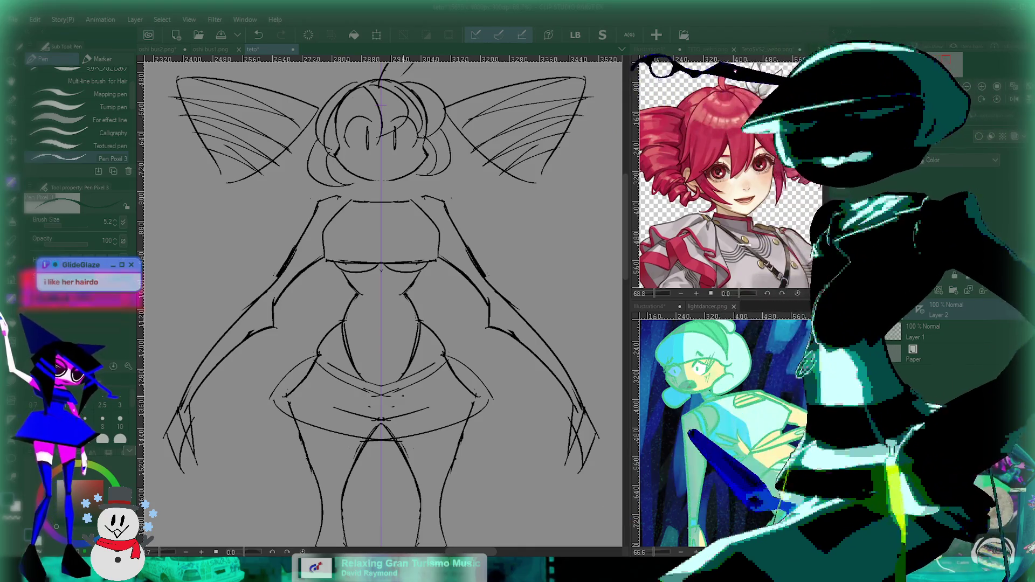
{"action": "scroll", "coordinate": [349, 220], "scroll_direction": "up", "scroll_amount": 2}
{"action": "scroll", "coordinate": [350, 221], "scroll_direction": "up", "scroll_amount": 1}
{"action": "scroll", "coordinate": [350, 221], "scroll_direction": "up", "scroll_amount": 2}
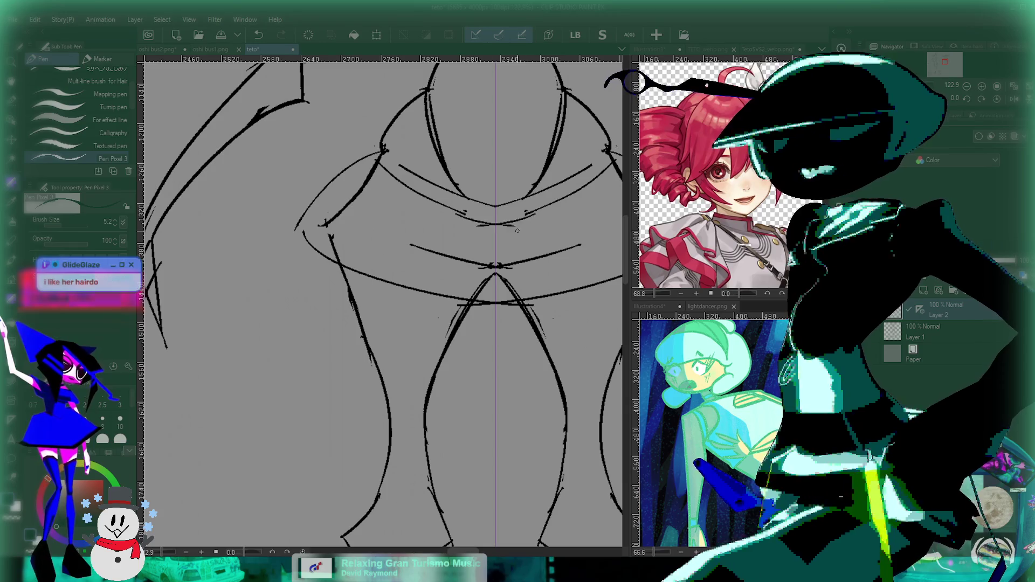
{"action": "left_click_drag", "start_coordinate": [505, 227], "coordinate": [438, 307]}
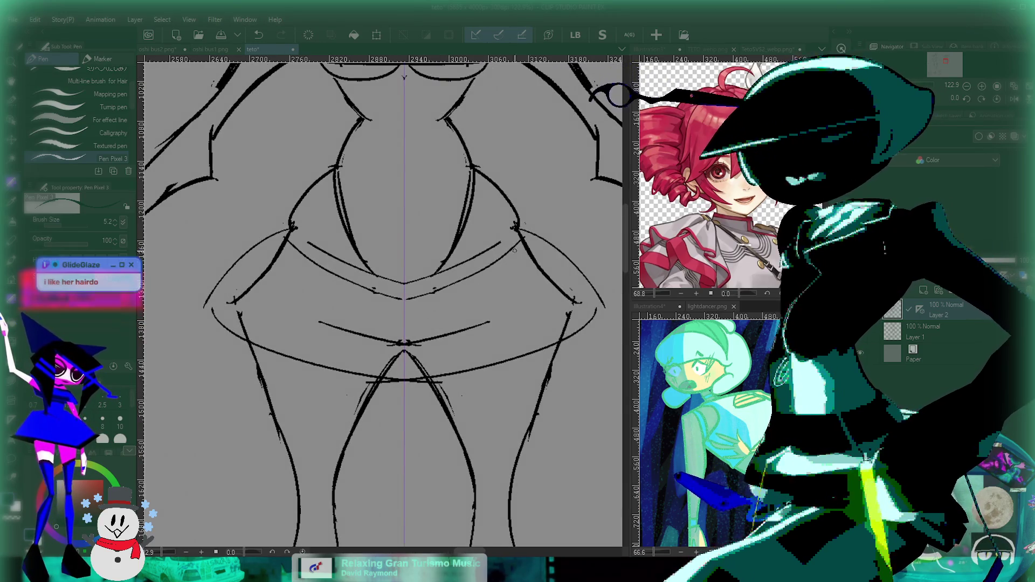
{"action": "scroll", "coordinate": [511, 254], "scroll_direction": "up", "scroll_amount": 2}
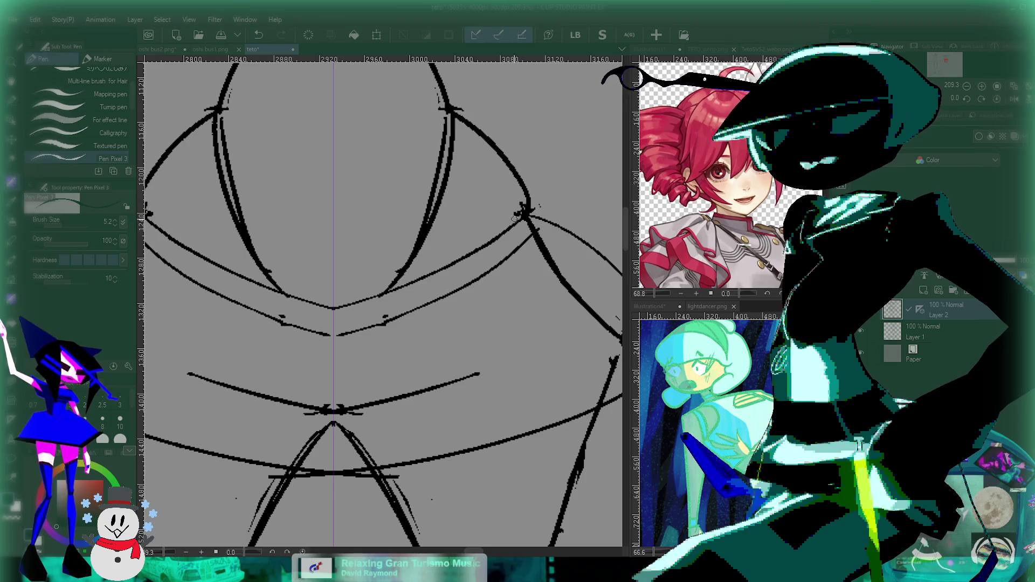
{"action": "scroll", "coordinate": [517, 215], "scroll_direction": "down", "scroll_amount": 5}
{"action": "scroll", "coordinate": [517, 215], "scroll_direction": "up", "scroll_amount": 3}
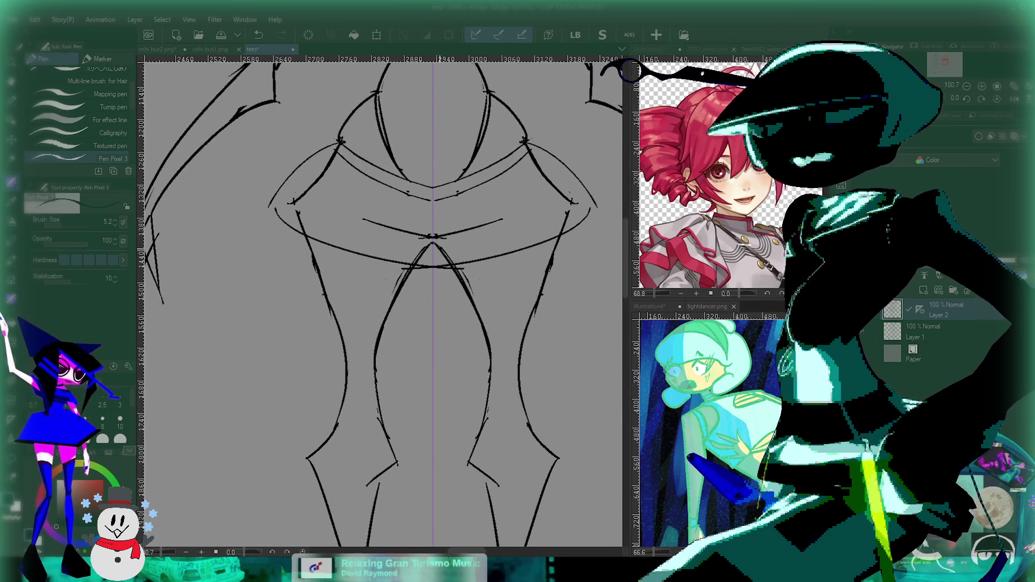
{"action": "scroll", "coordinate": [459, 245], "scroll_direction": "up", "scroll_amount": 2}
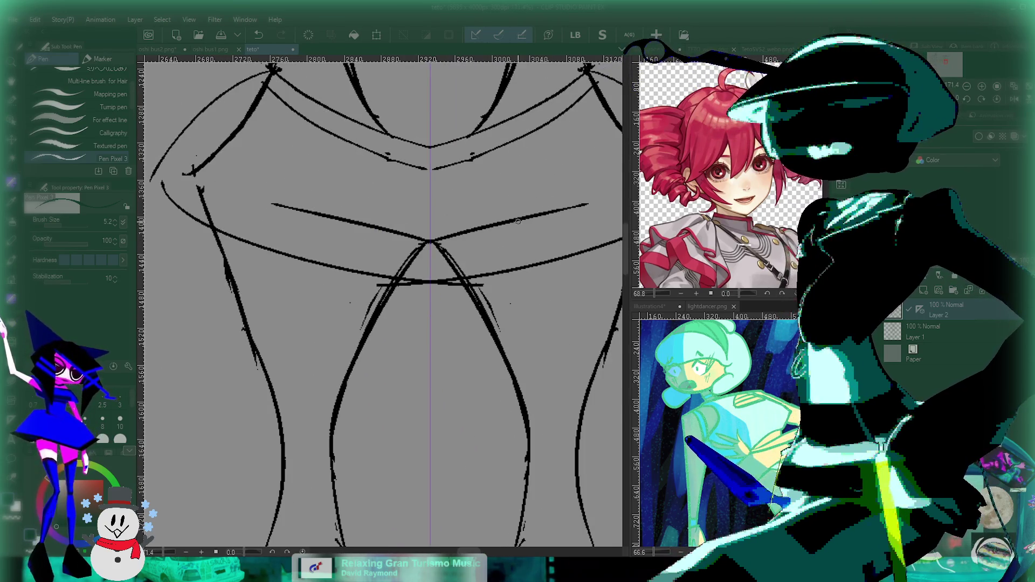
{"action": "left_click_drag", "start_coordinate": [524, 211], "coordinate": [499, 266]}
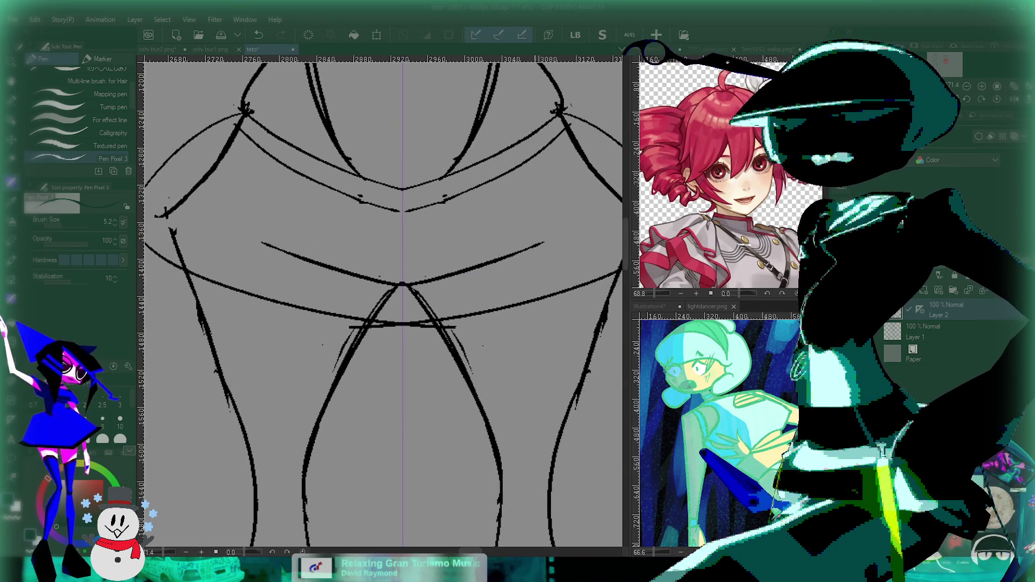
{"action": "scroll", "coordinate": [382, 302], "scroll_direction": "down", "scroll_amount": 3}
{"action": "scroll", "coordinate": [383, 302], "scroll_direction": "up", "scroll_amount": 2}
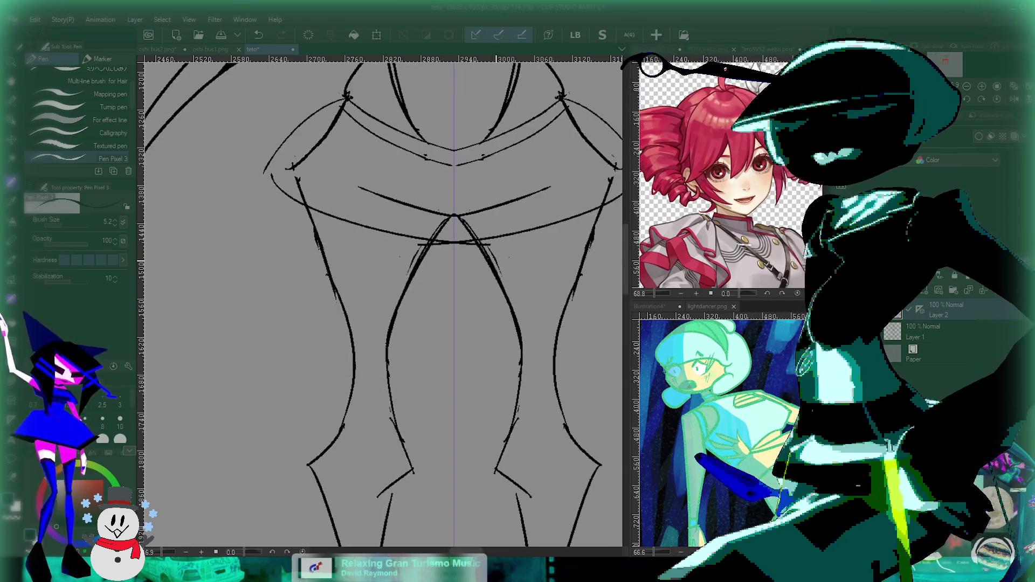
{"action": "left_click_drag", "start_coordinate": [291, 166], "coordinate": [305, 188]}
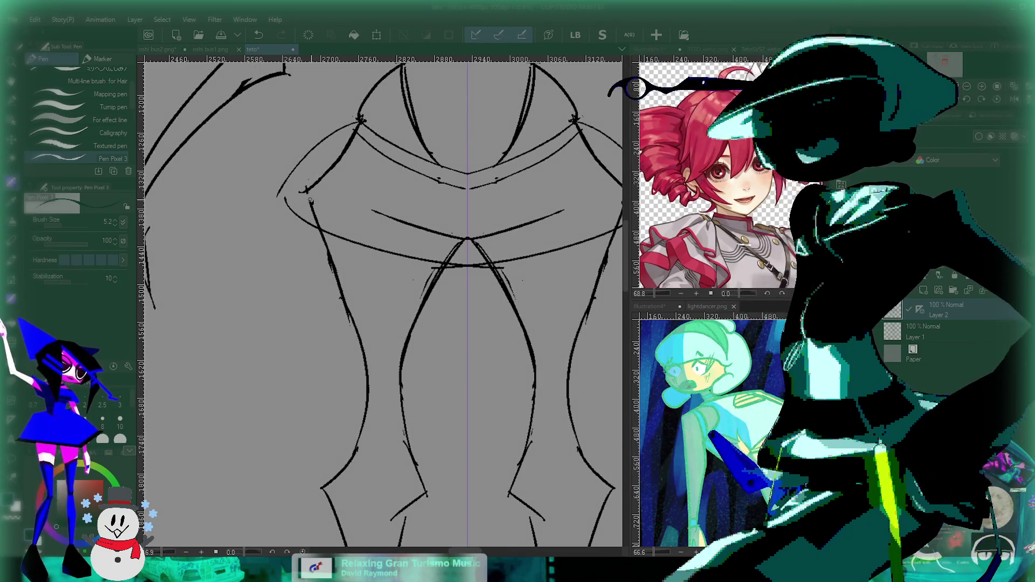
{"action": "key", "text": "ctrl+z"}
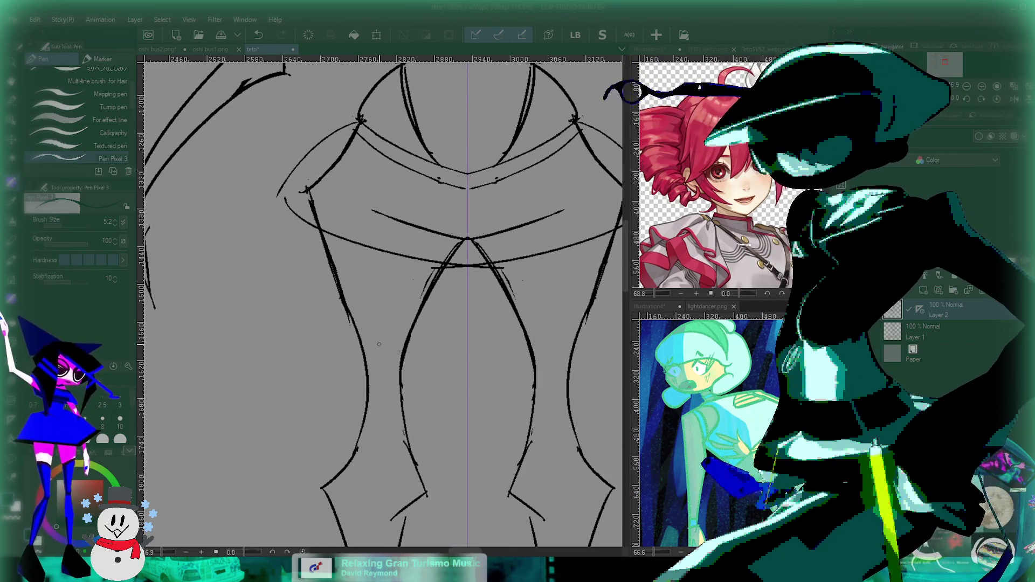
{"action": "scroll", "coordinate": [378, 344], "scroll_direction": "down", "scroll_amount": 3}
{"action": "scroll", "coordinate": [378, 344], "scroll_direction": "up", "scroll_amount": 1}
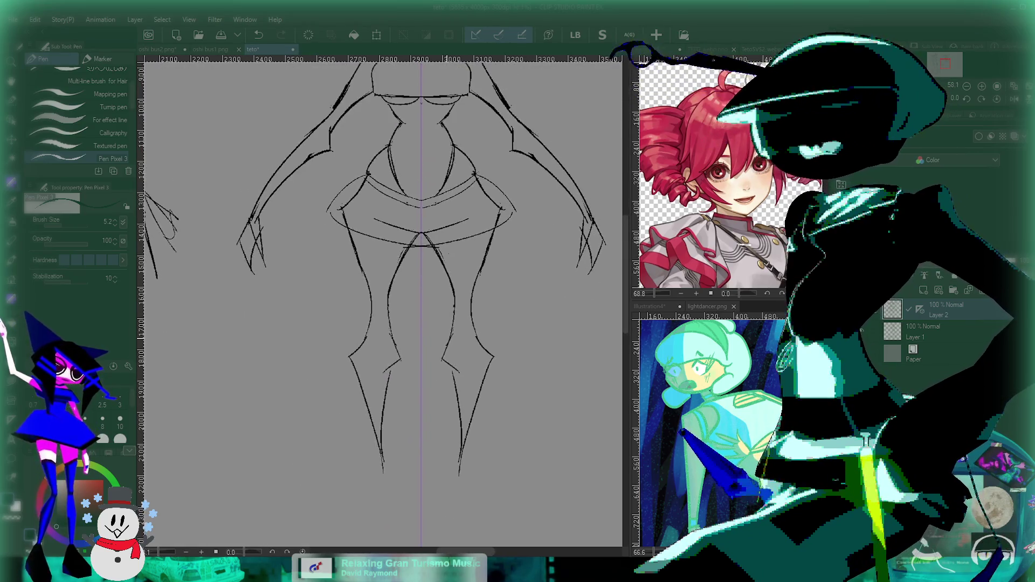
{"action": "scroll", "coordinate": [383, 302], "scroll_direction": "up", "scroll_amount": 1}
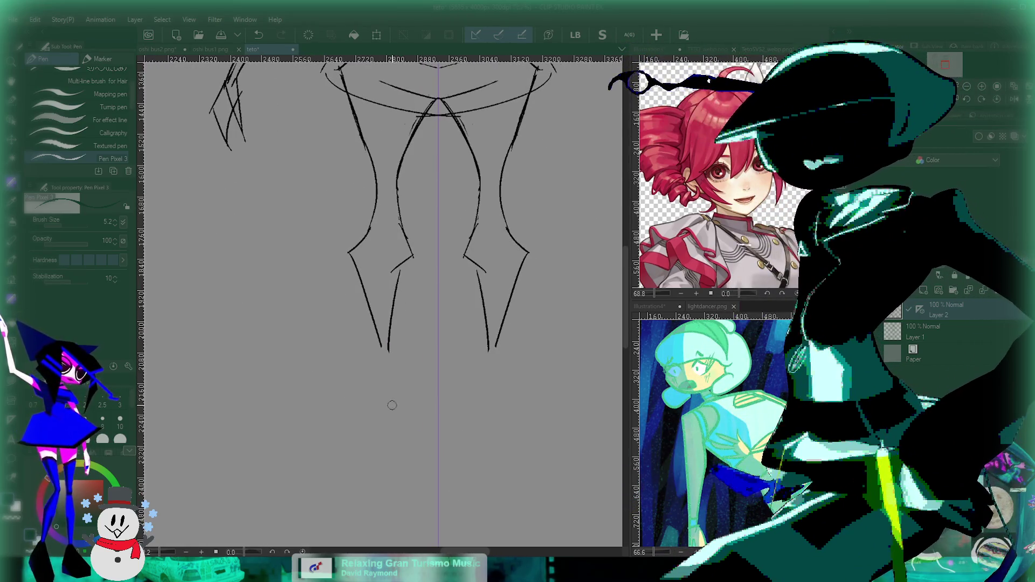
{"action": "scroll", "coordinate": [447, 288], "scroll_direction": "up", "scroll_amount": 1}
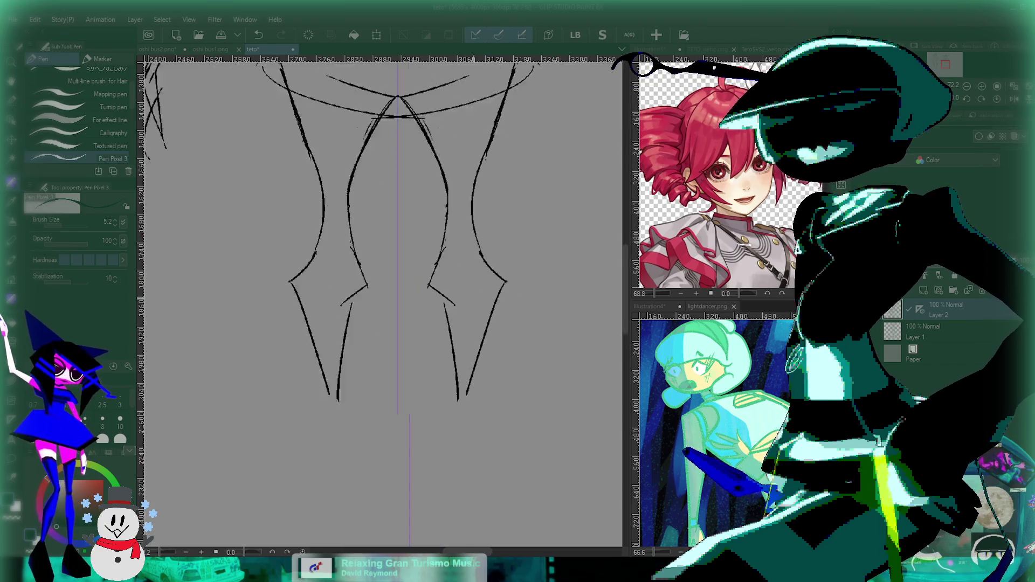
{"action": "scroll", "coordinate": [447, 288], "scroll_direction": "up", "scroll_amount": 2}
{"action": "scroll", "coordinate": [454, 352], "scroll_direction": "down", "scroll_amount": 1}
{"action": "scroll", "coordinate": [412, 337], "scroll_direction": "up", "scroll_amount": 1}
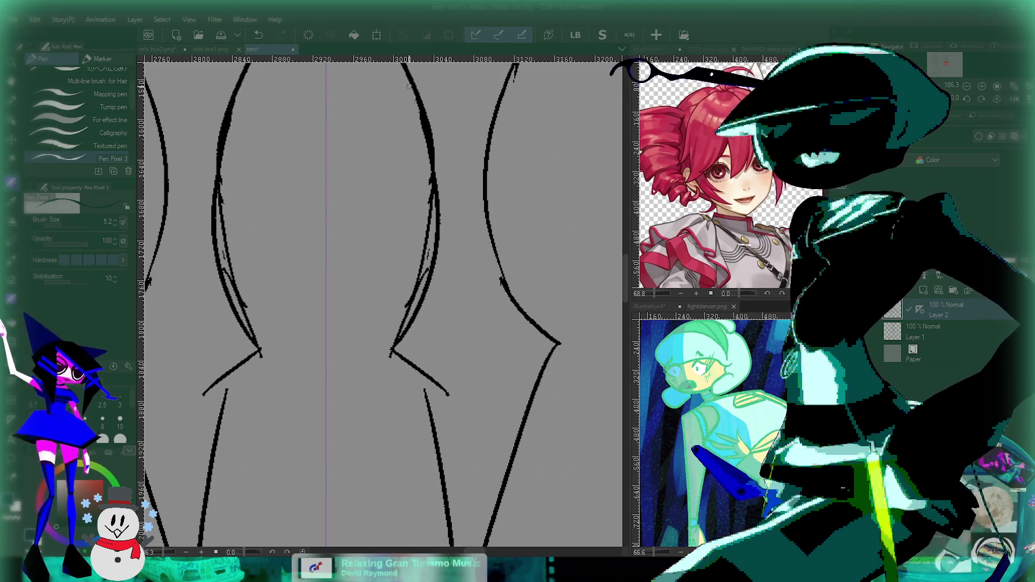
{"action": "scroll", "coordinate": [411, 267], "scroll_direction": "up", "scroll_amount": 1}
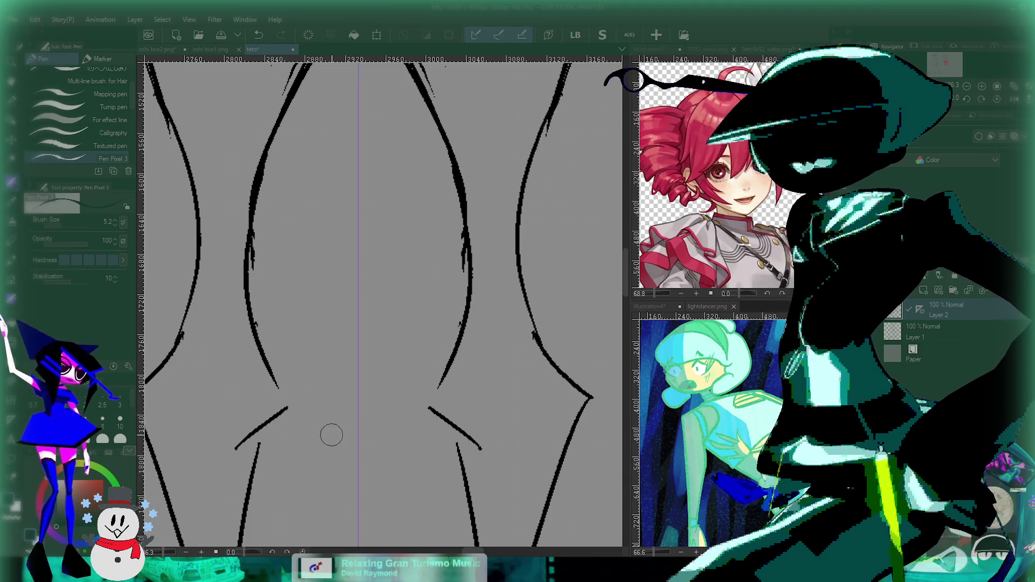
{"action": "left_click_drag", "start_coordinate": [266, 177], "coordinate": [346, 255]}
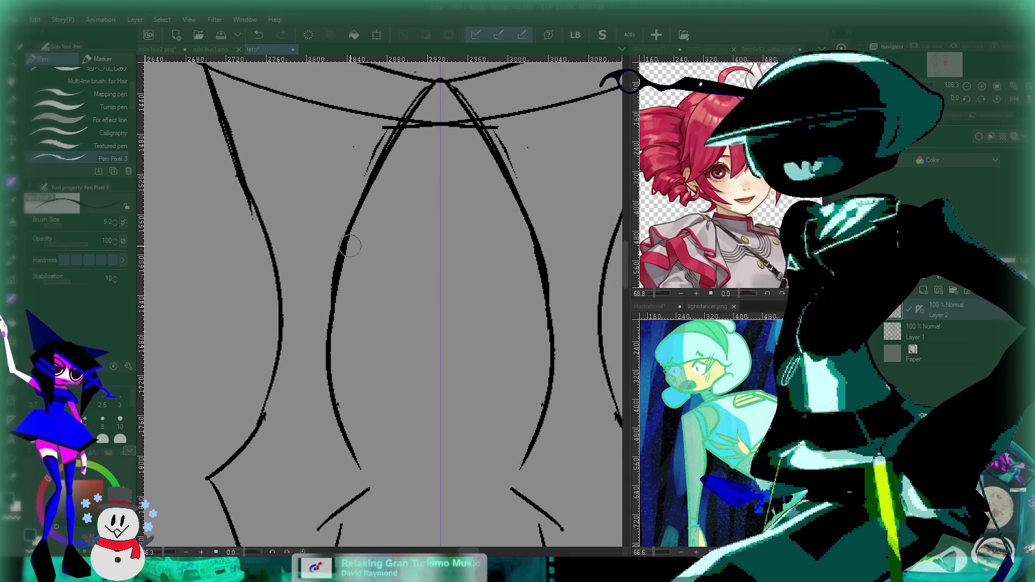
{"action": "scroll", "coordinate": [369, 343], "scroll_direction": "down", "scroll_amount": 1}
{"action": "scroll", "coordinate": [354, 248], "scroll_direction": "up", "scroll_amount": 1}
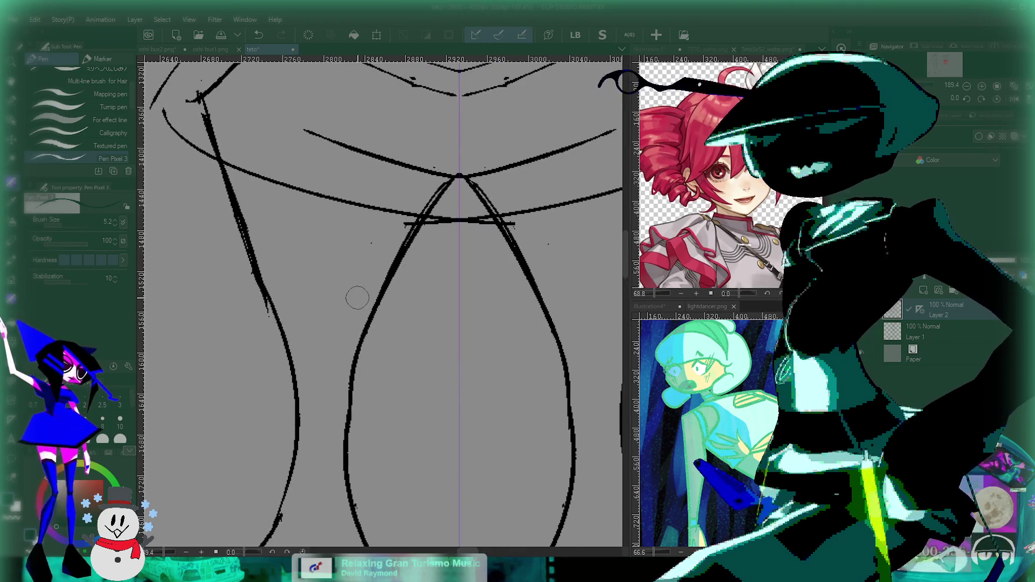
{"action": "scroll", "coordinate": [388, 266], "scroll_direction": "down", "scroll_amount": 1}
{"action": "scroll", "coordinate": [463, 264], "scroll_direction": "up", "scroll_amount": 1}
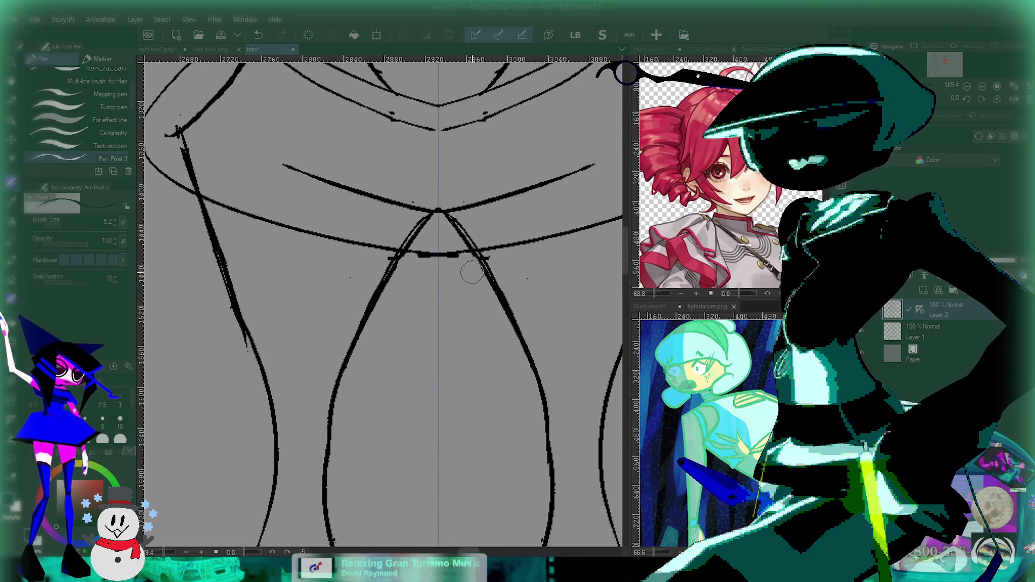
{"action": "scroll", "coordinate": [431, 259], "scroll_direction": "down", "scroll_amount": 1}
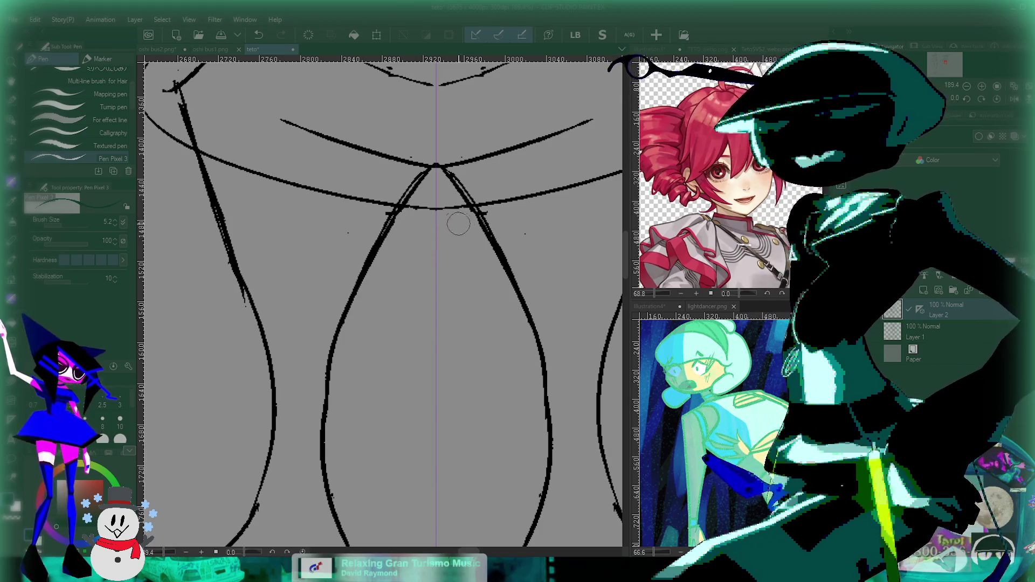
{"action": "scroll", "coordinate": [454, 223], "scroll_direction": "down", "scroll_amount": 5}
{"action": "scroll", "coordinate": [420, 303], "scroll_direction": "up", "scroll_amount": 1}
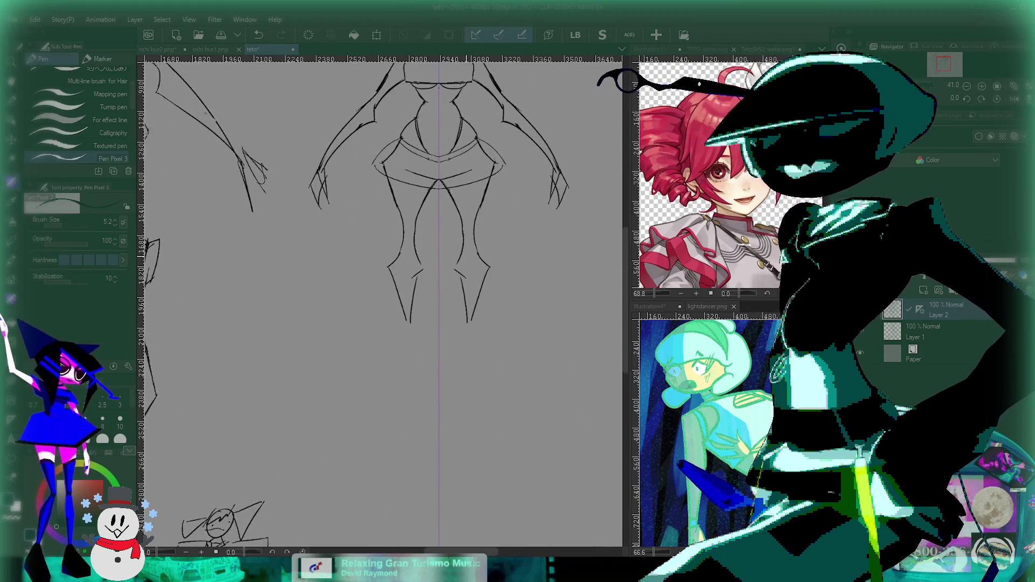
Undo the extra strokes beside both knees.
{"action": "scroll", "coordinate": [432, 263], "scroll_direction": "up", "scroll_amount": 2}
{"action": "scroll", "coordinate": [444, 191], "scroll_direction": "right", "scroll_amount": 2}
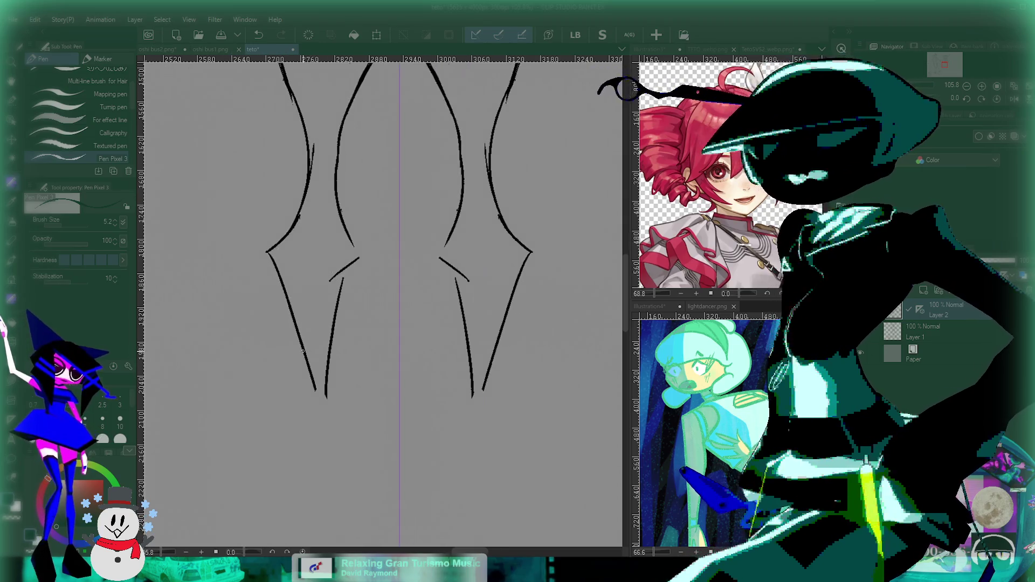
{"action": "scroll", "coordinate": [355, 262], "scroll_direction": "up", "scroll_amount": 2}
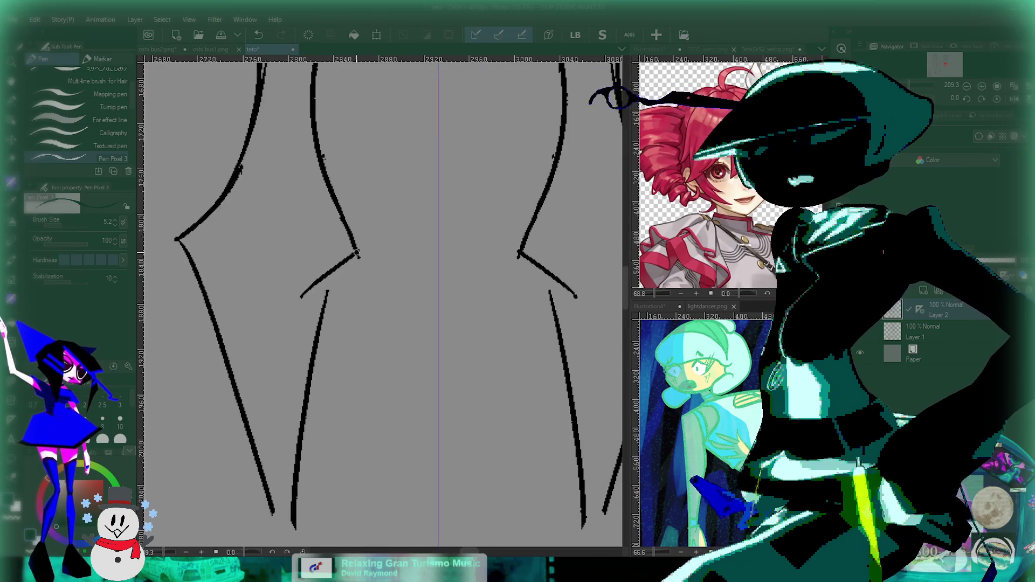
{"action": "key", "text": "ctrl+z"}
{"action": "key", "text": "ctrl+z"}
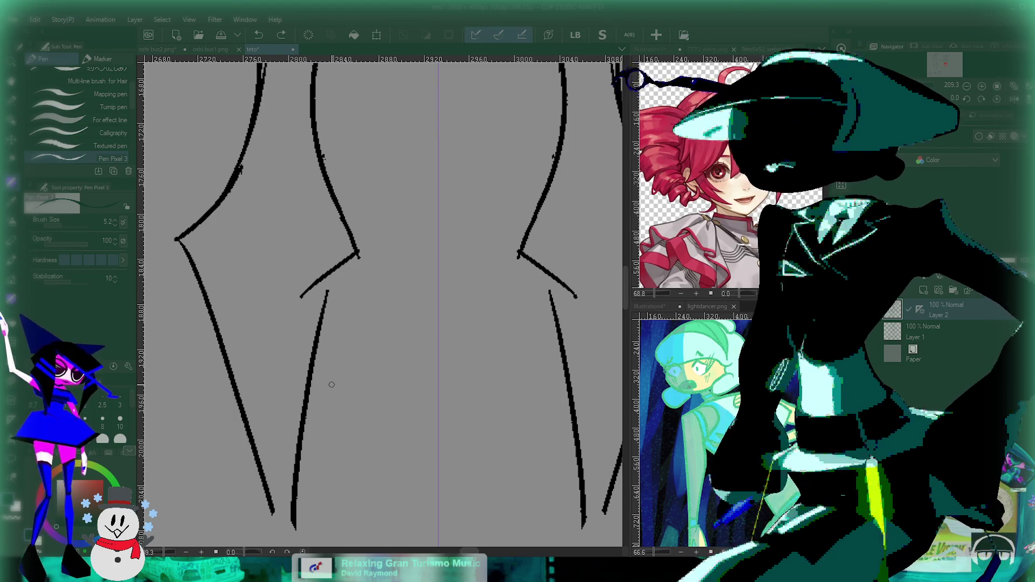
{"action": "scroll", "coordinate": [331, 384], "scroll_direction": "down", "scroll_amount": 2}
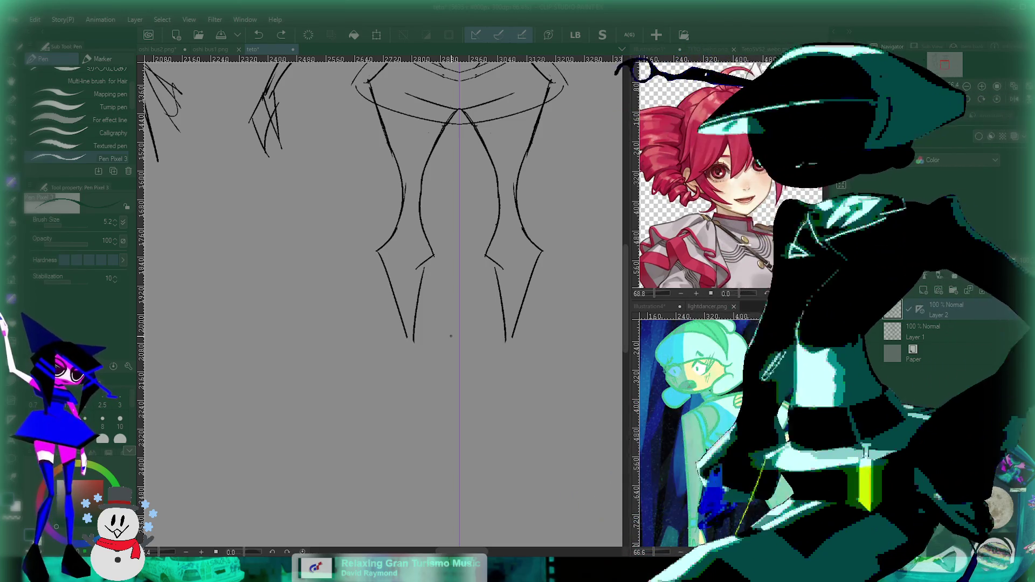
Undo the curled lower-leg curves so the legs taper straight down.
{"action": "left_click_drag", "start_coordinate": [450, 335], "coordinate": [413, 293]}
{"action": "scroll", "coordinate": [381, 290], "scroll_direction": "up", "scroll_amount": 3}
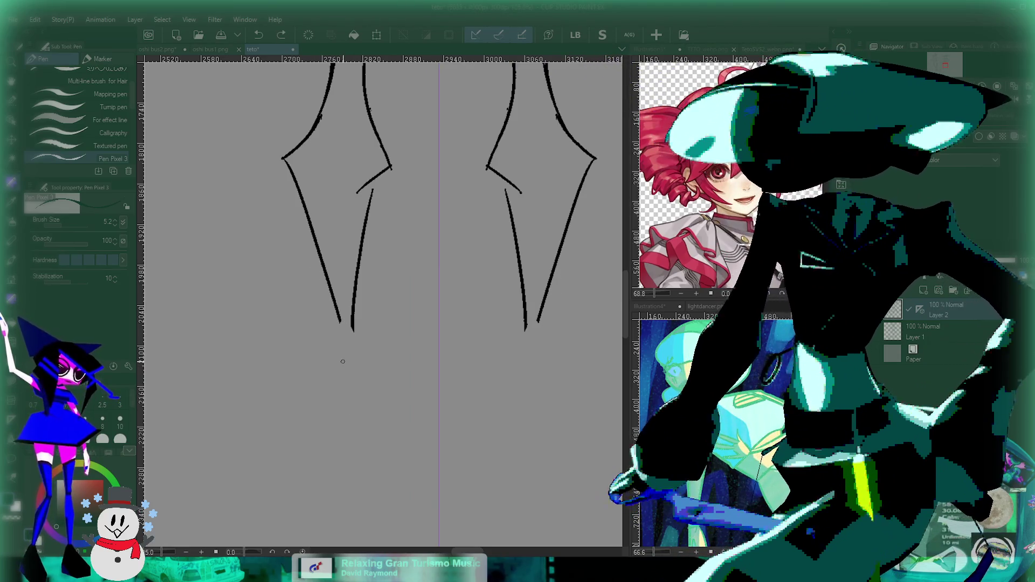
{"action": "left_click_drag", "start_coordinate": [342, 355], "coordinate": [334, 332]}
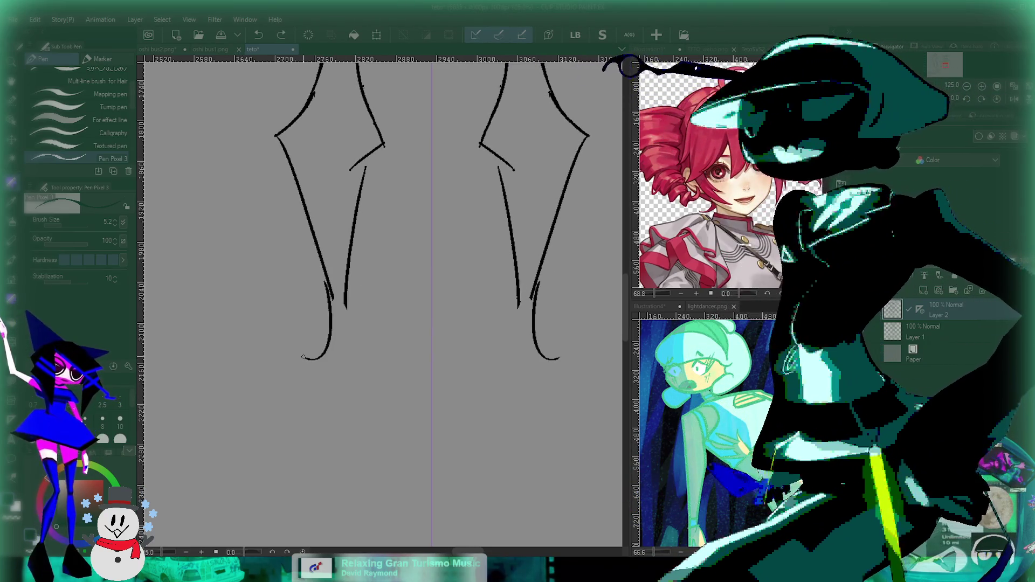
{"action": "key", "text": "ctrl+z"}
{"action": "left_click_drag", "start_coordinate": [368, 312], "coordinate": [358, 339]}
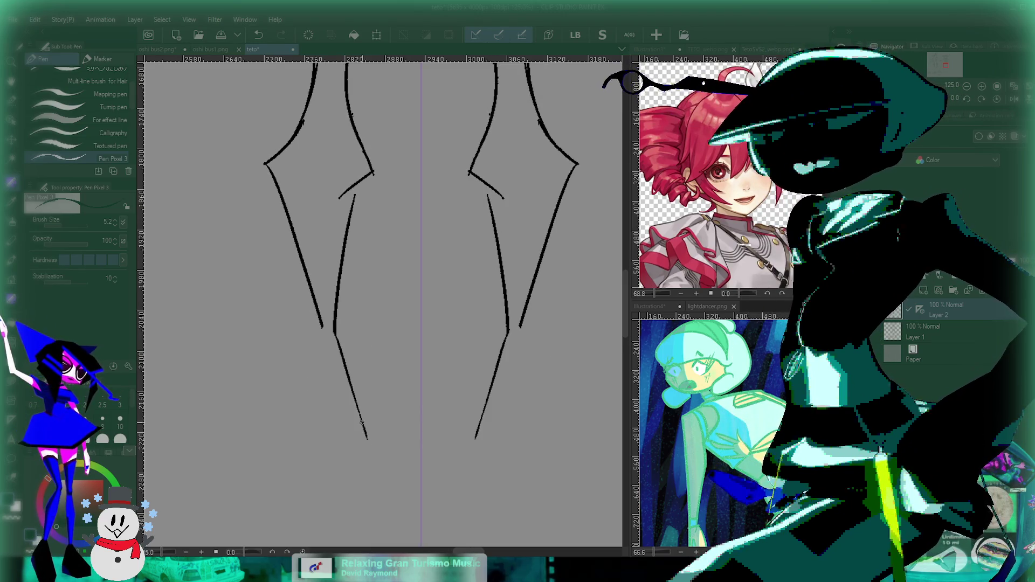
{"action": "scroll", "coordinate": [350, 403], "scroll_direction": "down", "scroll_amount": 1}
{"action": "scroll", "coordinate": [350, 403], "scroll_direction": "down", "scroll_amount": 3}
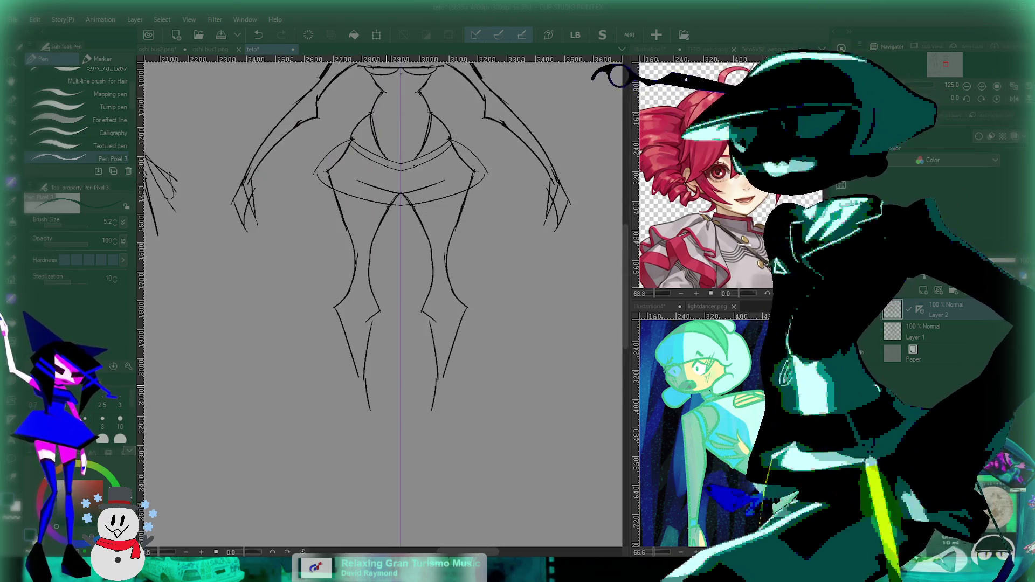
{"action": "scroll", "coordinate": [378, 301], "scroll_direction": "down", "scroll_amount": 2}
{"action": "scroll", "coordinate": [377, 301], "scroll_direction": "up", "scroll_amount": 1}
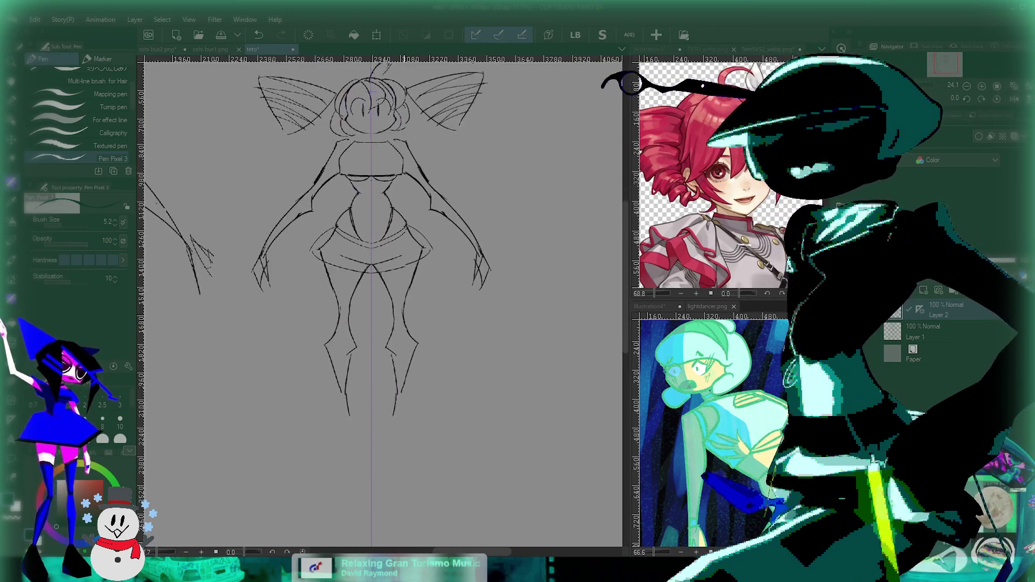
Undo the box frame drawn around the middle figure.
{"action": "left_click_drag", "start_coordinate": [358, 216], "coordinate": [447, 306]}
{"action": "scroll", "coordinate": [479, 276], "scroll_direction": "down", "scroll_amount": 1}
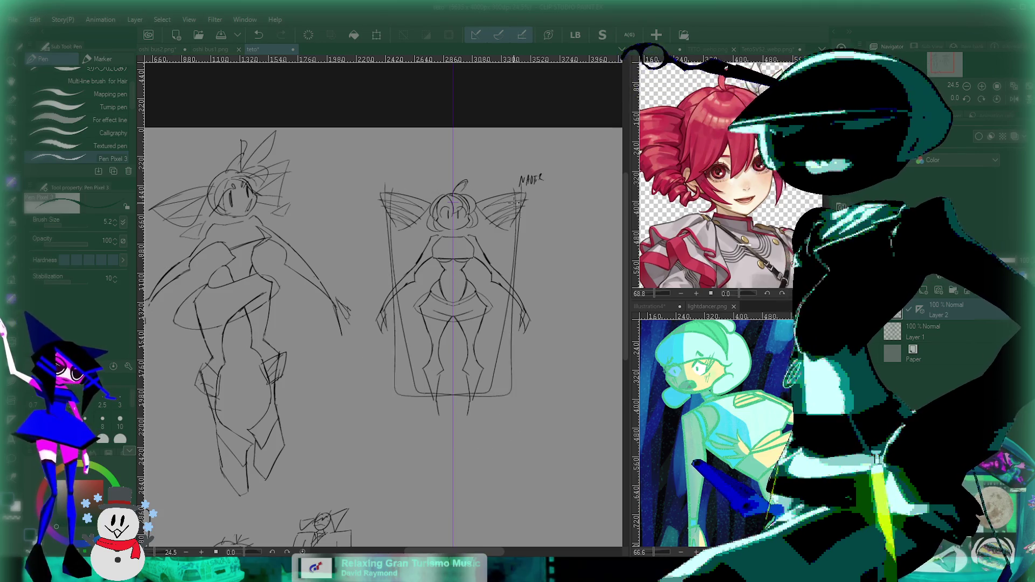
{"action": "key", "text": "ctrl+z"}
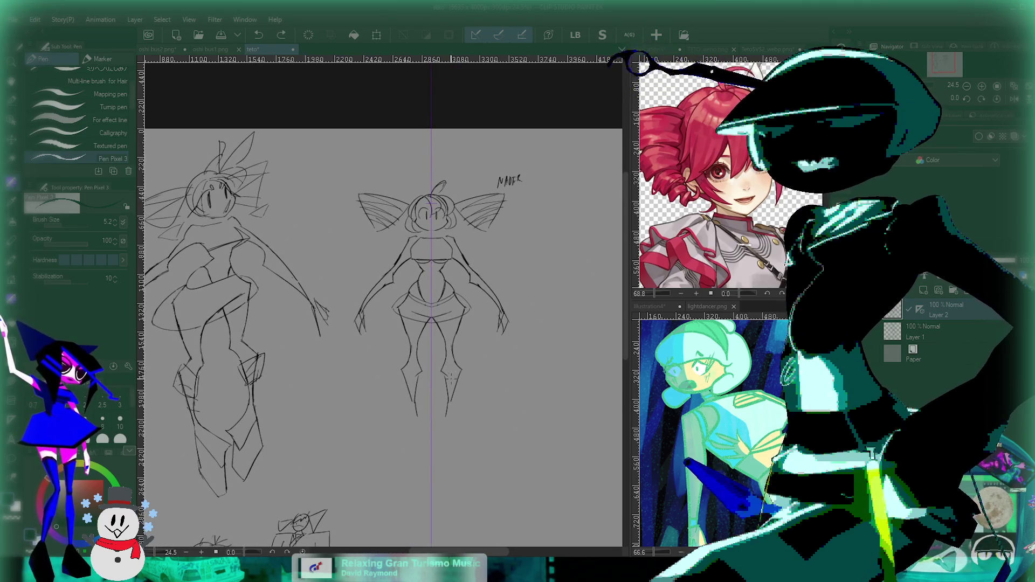
{"action": "scroll", "coordinate": [431, 337], "scroll_direction": "up", "scroll_amount": 3}
{"action": "scroll", "coordinate": [424, 501], "scroll_direction": "up", "scroll_amount": 2}
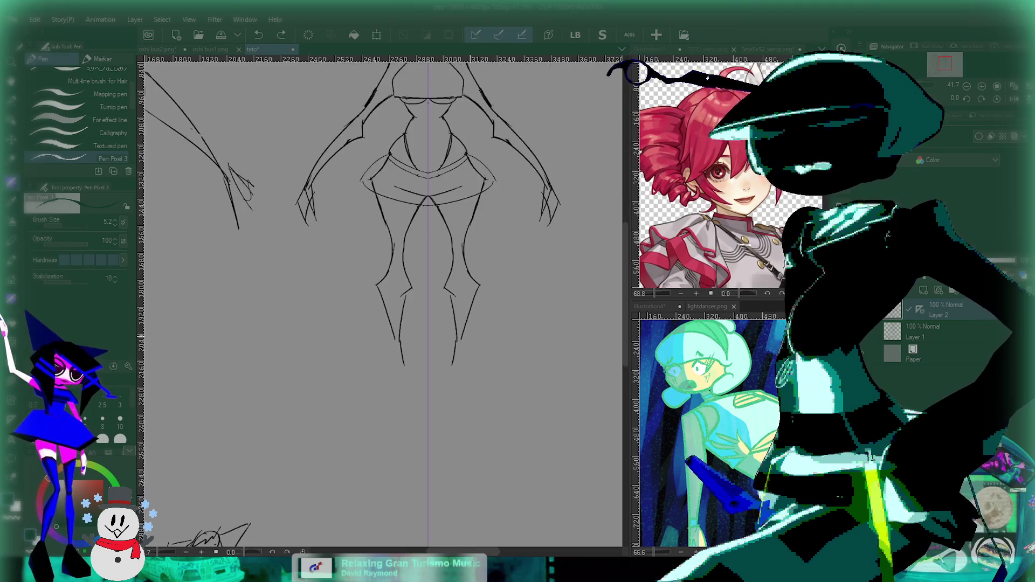
{"action": "scroll", "coordinate": [424, 501], "scroll_direction": "up", "scroll_amount": 2}
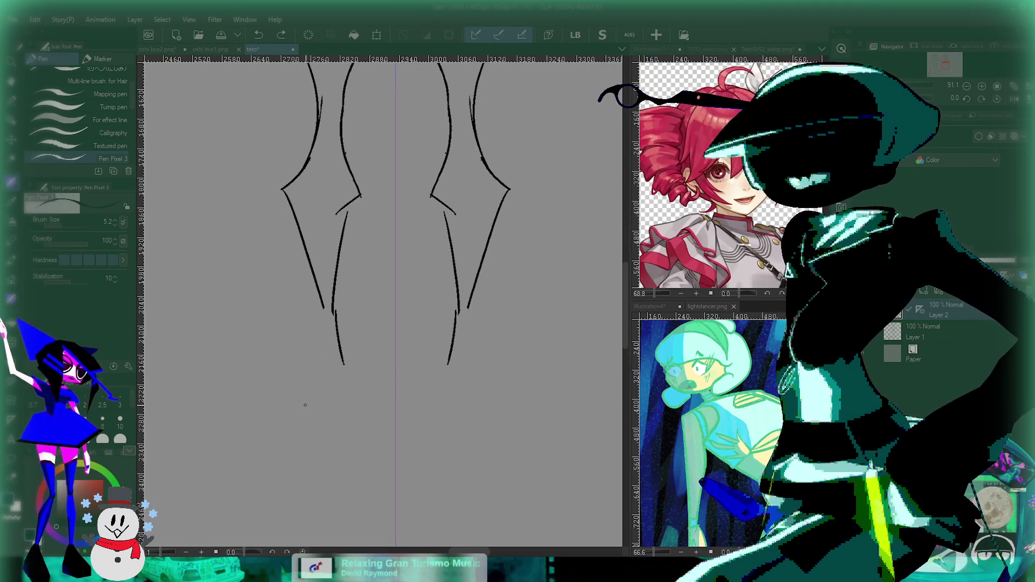
Compare the legs with and without the lower strokes, then draw mirrored pointed boots below the knees.
{"action": "key", "text": "ctrl+z"}
{"action": "key", "text": "ctrl+z"}
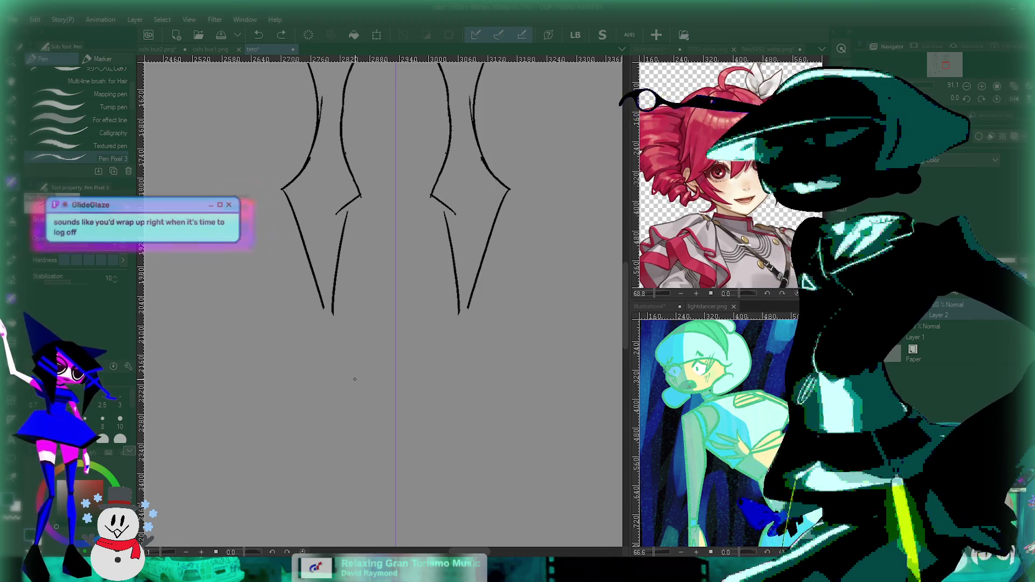
{"action": "left_click_drag", "start_coordinate": [318, 315], "coordinate": [326, 311]}
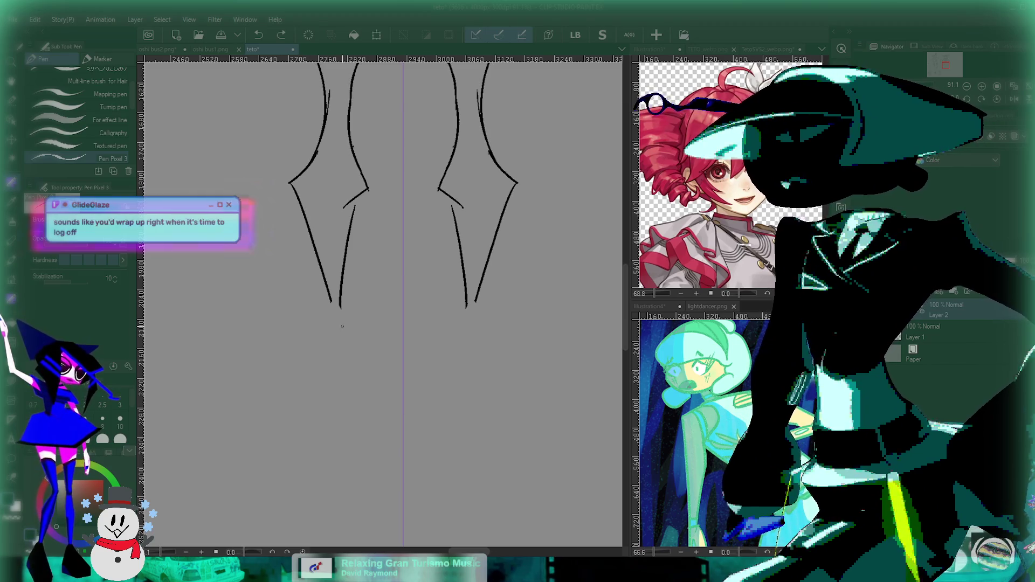
{"action": "key", "text": "ctrl+y"}
{"action": "key", "text": "ctrl+y"}
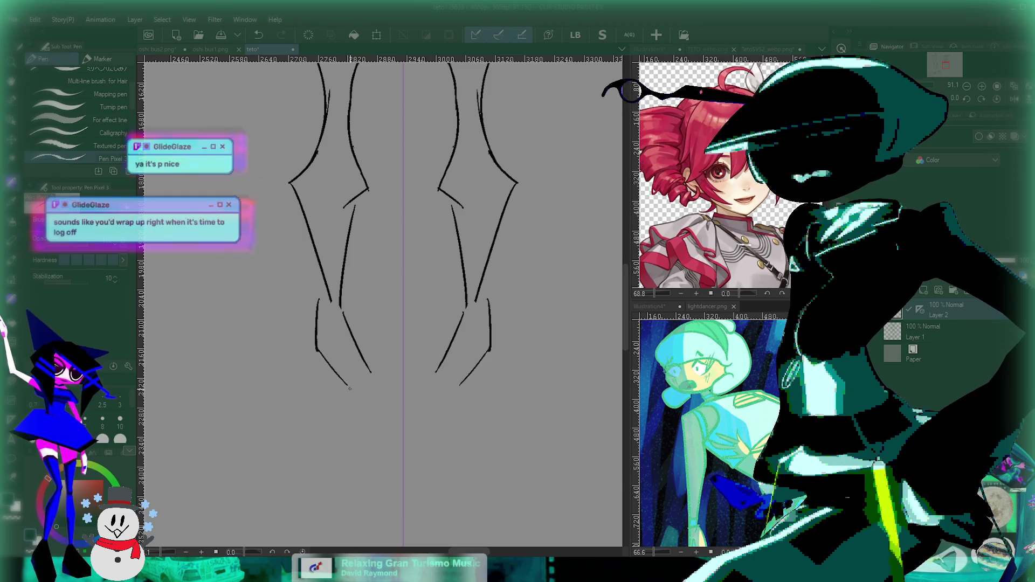
{"action": "scroll", "coordinate": [374, 379], "scroll_direction": "down", "scroll_amount": 3}
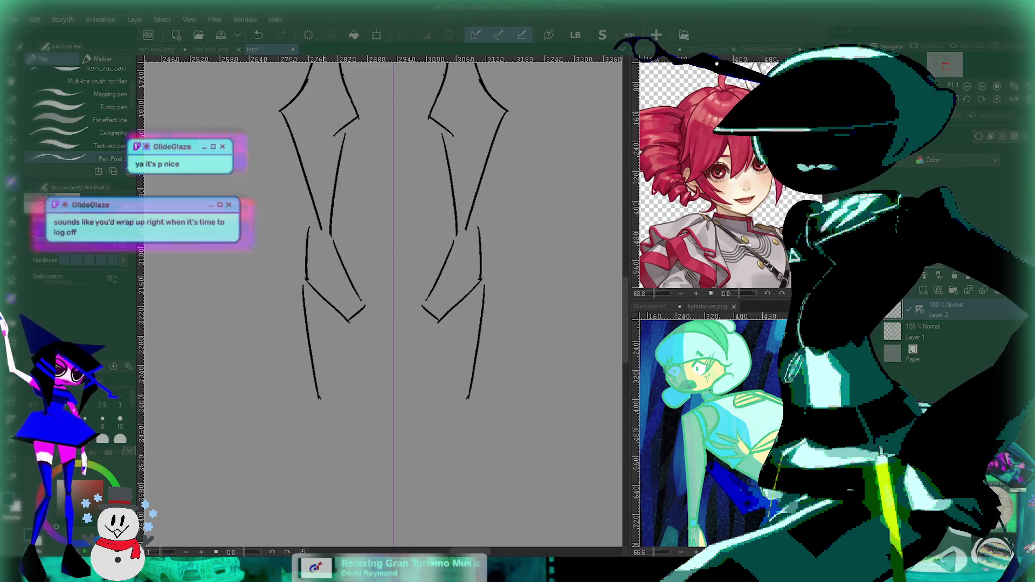
{"action": "left_click_drag", "start_coordinate": [363, 312], "coordinate": [365, 354]}
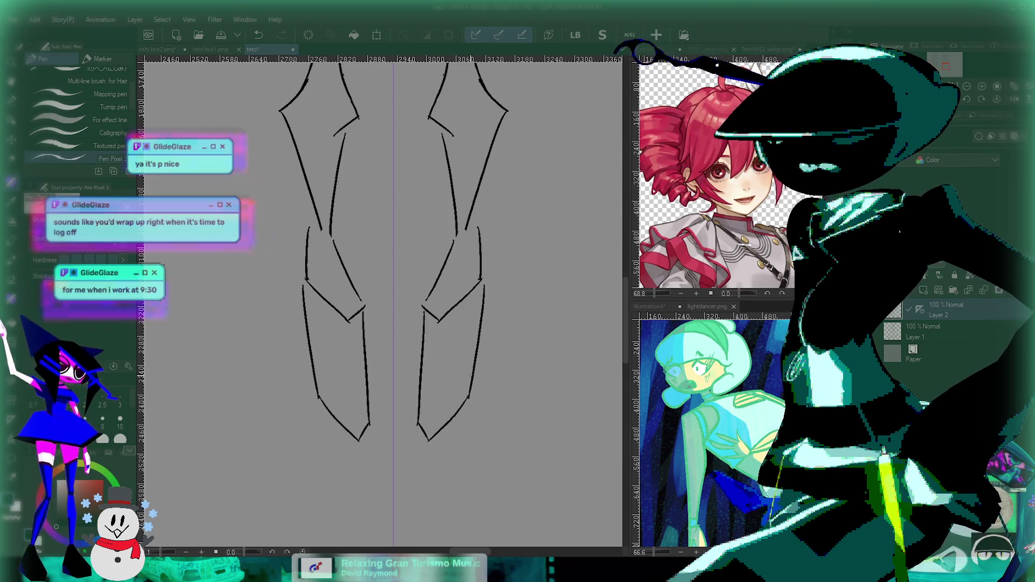
{"action": "key", "text": "ctrl+minus"}
{"action": "key", "text": "ctrl+minus"}
{"action": "key", "text": "ctrl+minus"}
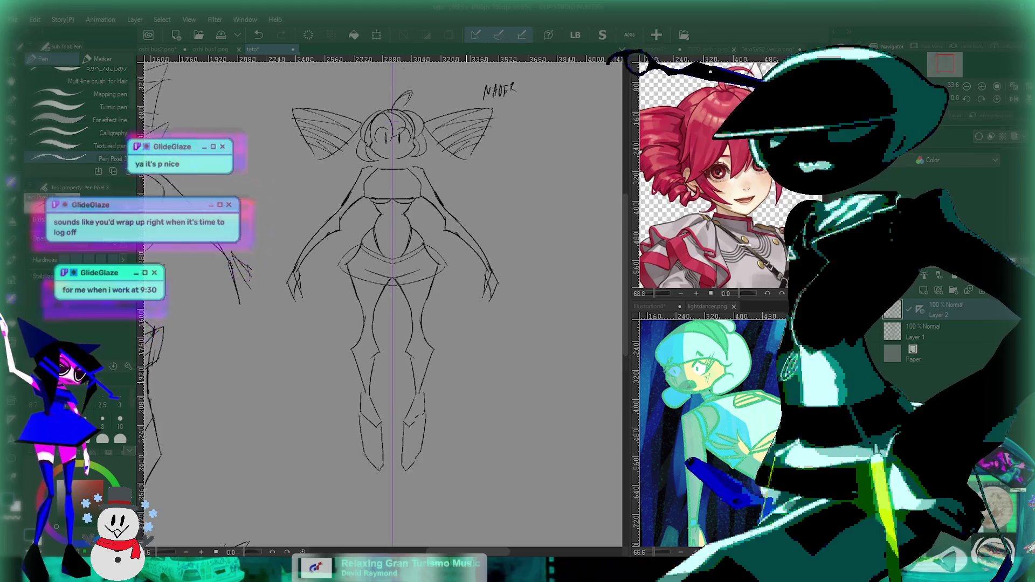
Undo the two trial box outlines drawn around the figure.
{"action": "scroll", "coordinate": [394, 302], "scroll_direction": "down", "scroll_amount": 3}
{"action": "key", "text": "ctrl+plus"}
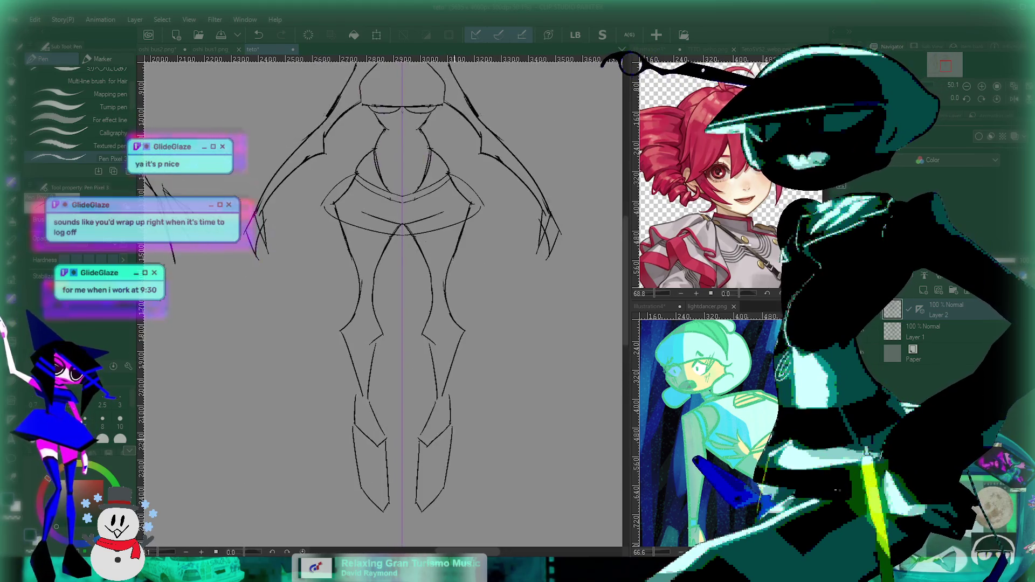
{"action": "key", "text": "ctrl+minus"}
{"action": "scroll", "coordinate": [383, 302], "scroll_direction": "down", "scroll_amount": 1}
{"action": "scroll", "coordinate": [382, 302], "scroll_direction": "down", "scroll_amount": 1}
{"action": "scroll", "coordinate": [383, 301], "scroll_direction": "down", "scroll_amount": 1}
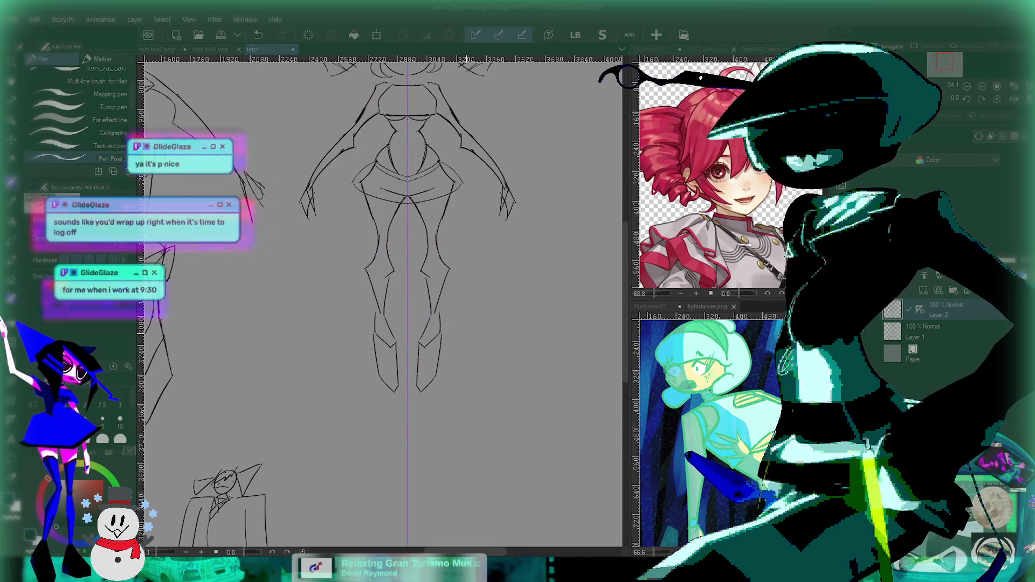
{"action": "left_click_drag", "start_coordinate": [498, 363], "coordinate": [494, 436]}
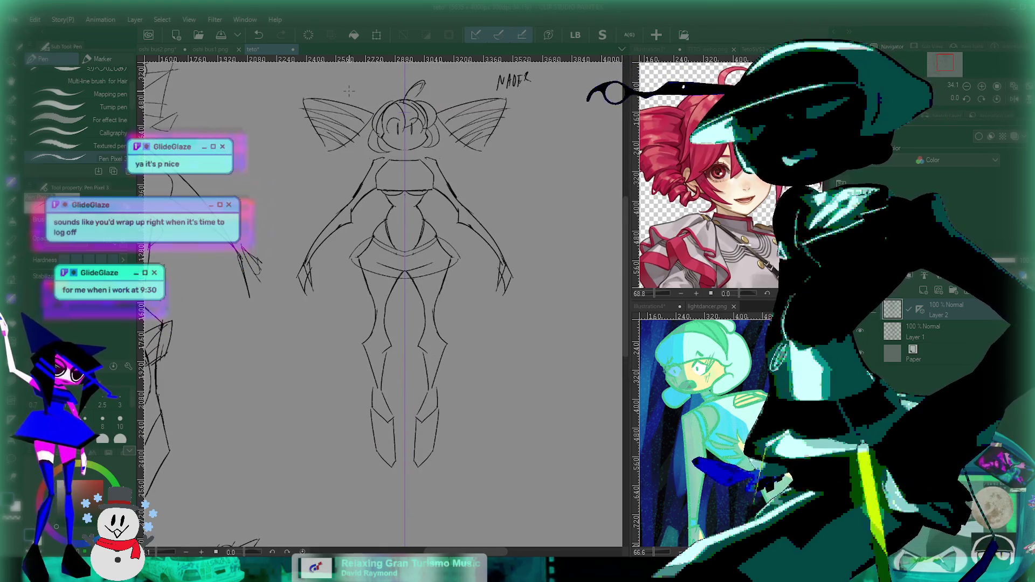
{"action": "key", "text": "ctrl+z"}
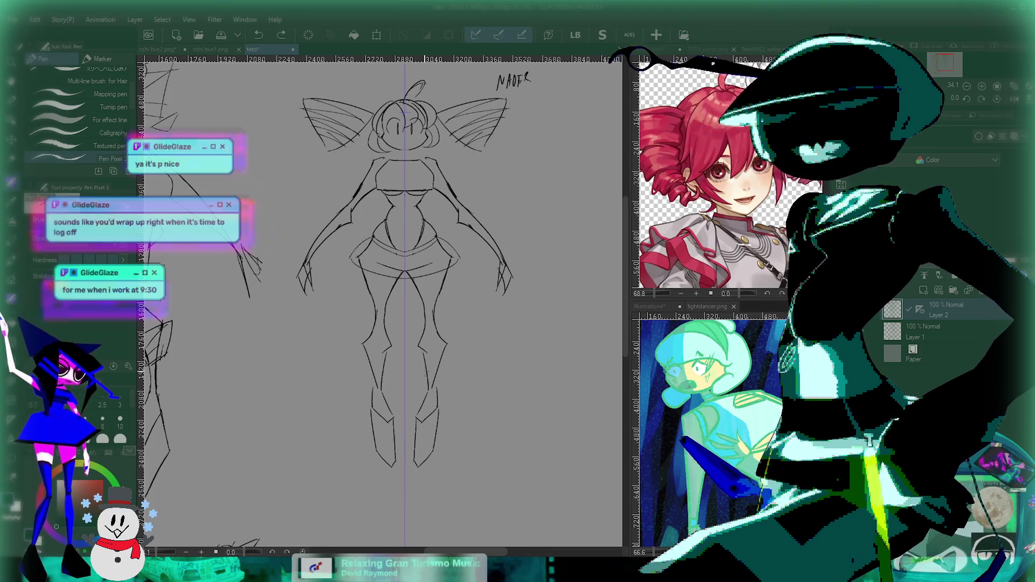
{"action": "left_click_drag", "start_coordinate": [425, 371], "coordinate": [426, 416]}
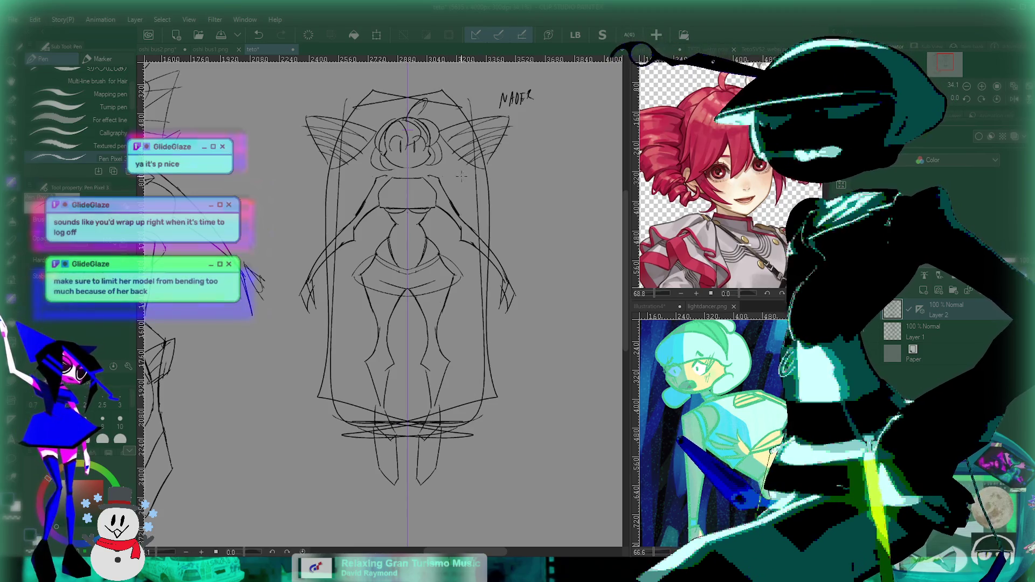
{"action": "key", "text": "ctrl+z"}
{"action": "left_click_drag", "start_coordinate": [489, 331], "coordinate": [454, 322]}
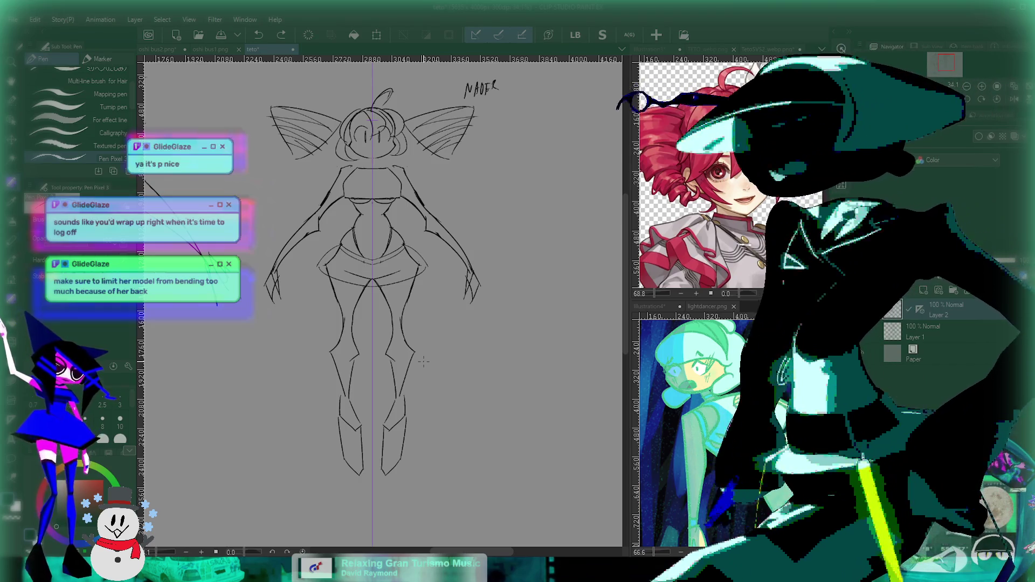
Scroll the reference image down to show the character's red skirt.
{"action": "scroll", "coordinate": [423, 361], "scroll_direction": "up", "scroll_amount": 1}
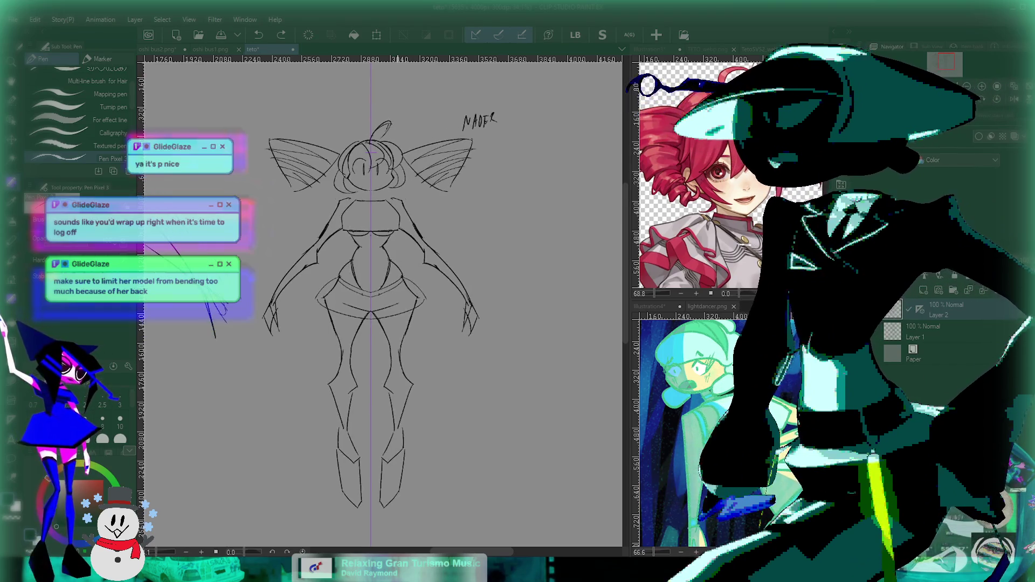
{"action": "scroll", "coordinate": [423, 361], "scroll_direction": "up", "scroll_amount": 2}
{"action": "scroll", "coordinate": [409, 358], "scroll_direction": "down", "scroll_amount": 1}
{"action": "scroll", "coordinate": [409, 358], "scroll_direction": "up", "scroll_amount": 1}
{"action": "scroll", "coordinate": [409, 359], "scroll_direction": "up", "scroll_amount": 1}
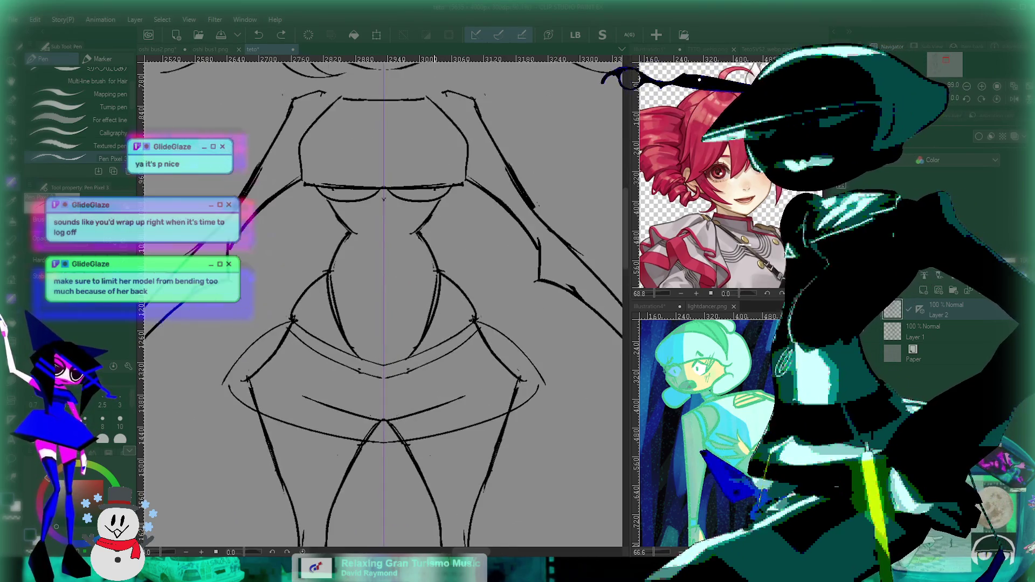
{"action": "scroll", "coordinate": [409, 359], "scroll_direction": "up", "scroll_amount": 1}
{"action": "scroll", "coordinate": [409, 358], "scroll_direction": "down", "scroll_amount": 1}
{"action": "scroll", "coordinate": [409, 359], "scroll_direction": "down", "scroll_amount": 2}
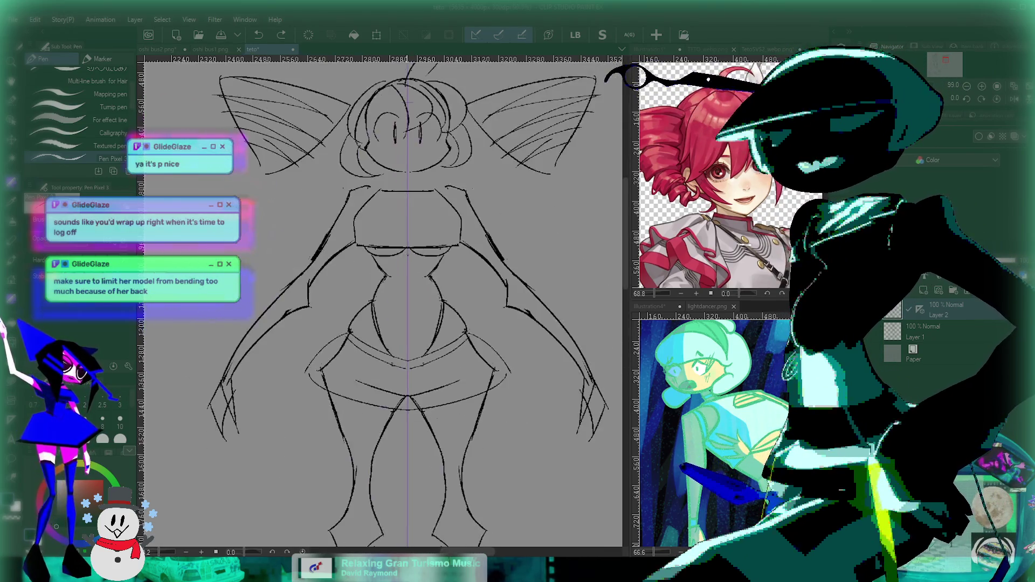
{"action": "scroll", "coordinate": [391, 235], "scroll_direction": "up", "scroll_amount": 1}
{"action": "scroll", "coordinate": [390, 235], "scroll_direction": "up", "scroll_amount": 3}
{"action": "left_click_drag", "start_coordinate": [415, 244], "coordinate": [409, 259]}
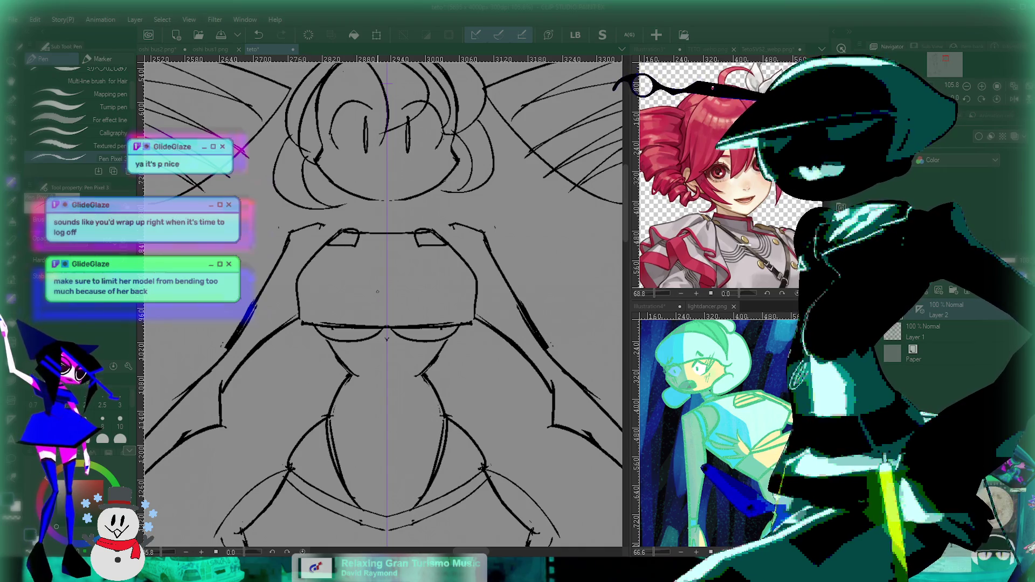
{"action": "left_click_drag", "start_coordinate": [371, 264], "coordinate": [340, 249]}
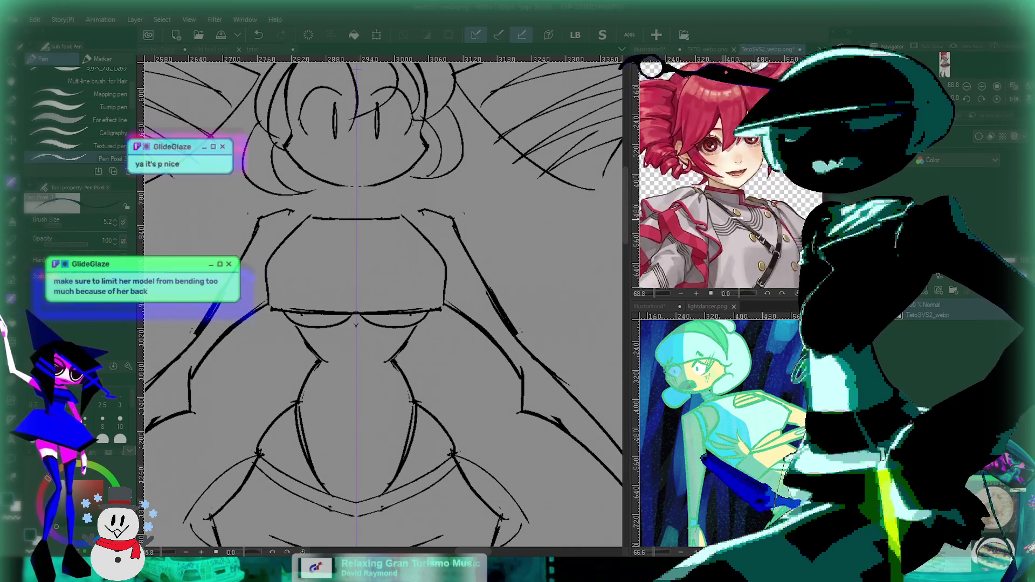
{"action": "scroll", "coordinate": [707, 216], "scroll_direction": "down", "scroll_amount": 2}
{"action": "scroll", "coordinate": [706, 216], "scroll_direction": "up", "scroll_amount": 3}
{"action": "mouse_move", "coordinate": [377, 296]}
{"action": "left_mouse_down"}
{"action": "mouse_move", "coordinate": [352, 318]}
{"action": "mouse_move", "coordinate": [376, 307]}
{"action": "left_mouse_up"}
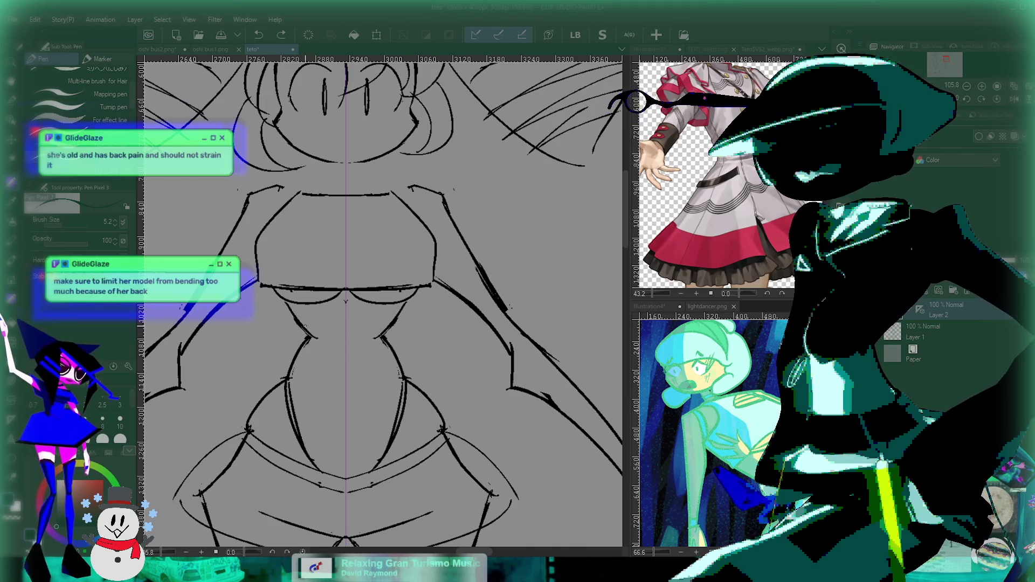
Redraw the chest lines more horizontally, adding a mirrored angular line below the chest.
{"action": "scroll", "coordinate": [299, 343], "scroll_direction": "up", "scroll_amount": 5}
{"action": "key", "text": "ctrl+z"}
{"action": "left_click_drag", "start_coordinate": [267, 271], "coordinate": [353, 275]}
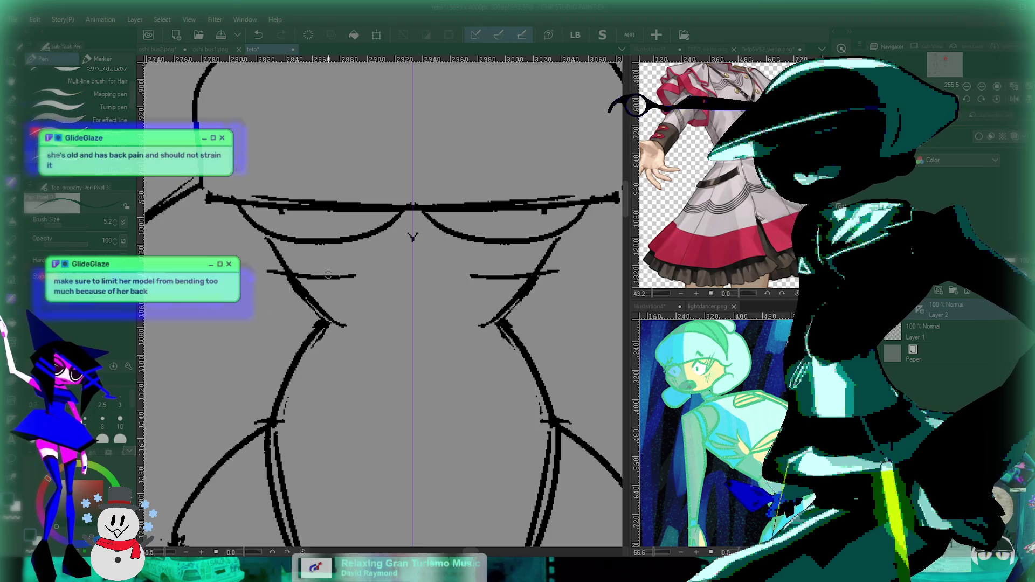
{"action": "left_click_drag", "start_coordinate": [269, 275], "coordinate": [343, 296]}
{"action": "left_click_drag", "start_coordinate": [240, 238], "coordinate": [302, 348]}
{"action": "key", "text": "ctrl+z"}
{"action": "scroll", "coordinate": [298, 264], "scroll_direction": "down", "scroll_amount": 5}
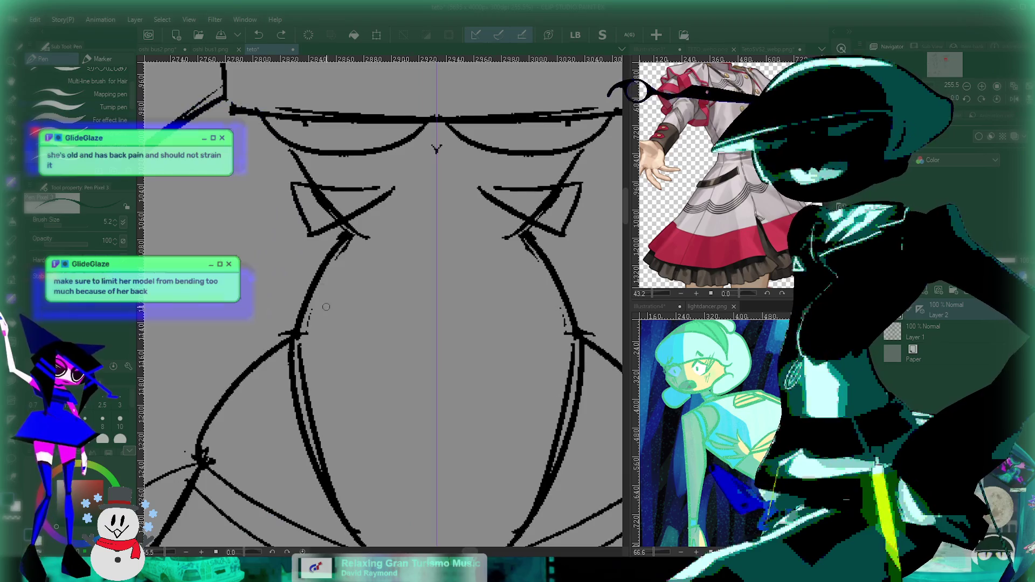
Redraw the under-chest curve longer and remove its small curled end.
{"action": "key", "text": "ctrl+z"}
{"action": "mouse_move", "coordinate": [354, 312]}
{"action": "left_mouse_down"}
{"action": "mouse_move", "coordinate": [369, 314]}
{"action": "mouse_move", "coordinate": [311, 260]}
{"action": "left_mouse_up"}
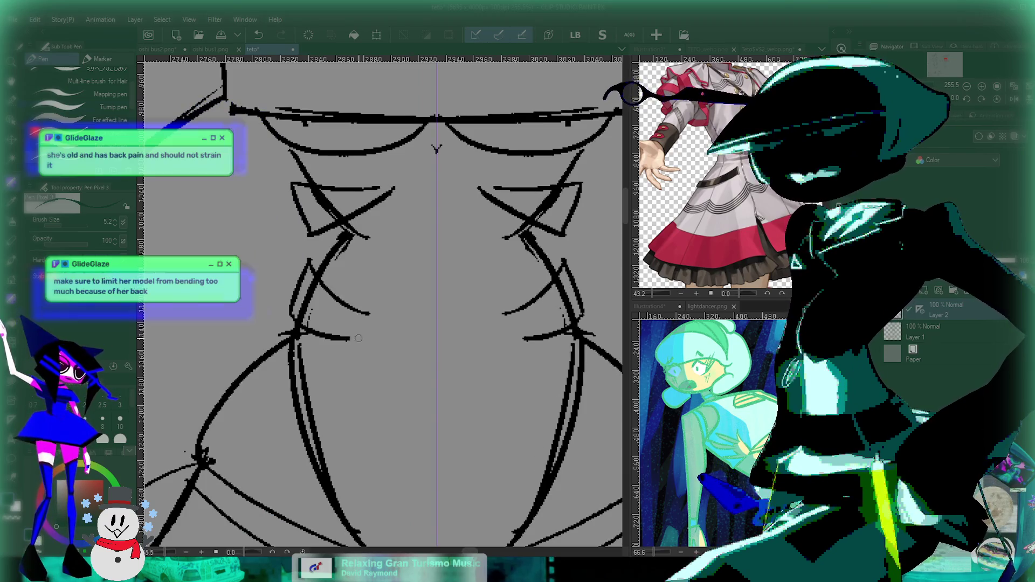
{"action": "scroll", "coordinate": [566, 330], "scroll_direction": "up", "scroll_amount": 3}
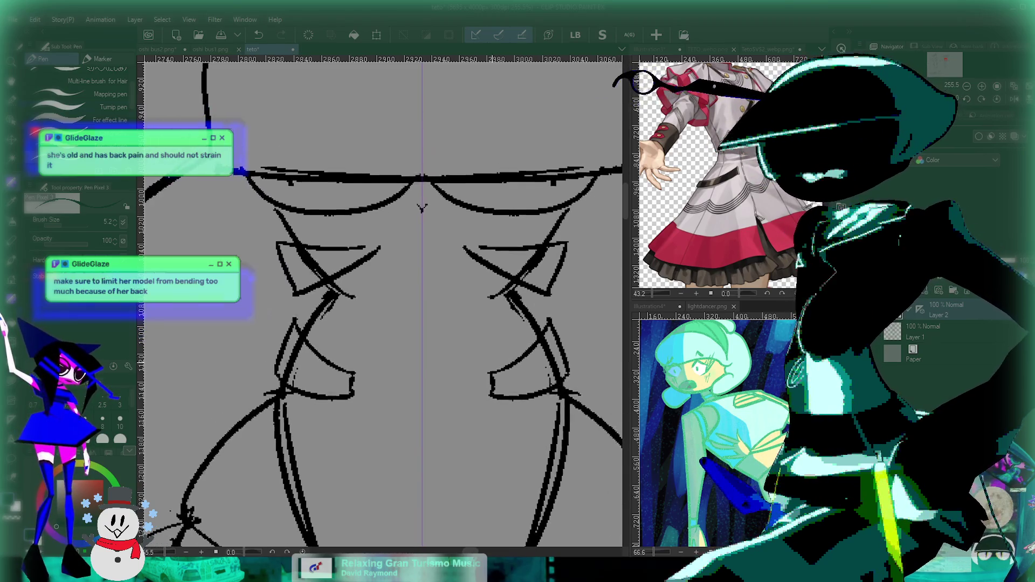
{"action": "key", "text": "ctrl+z"}
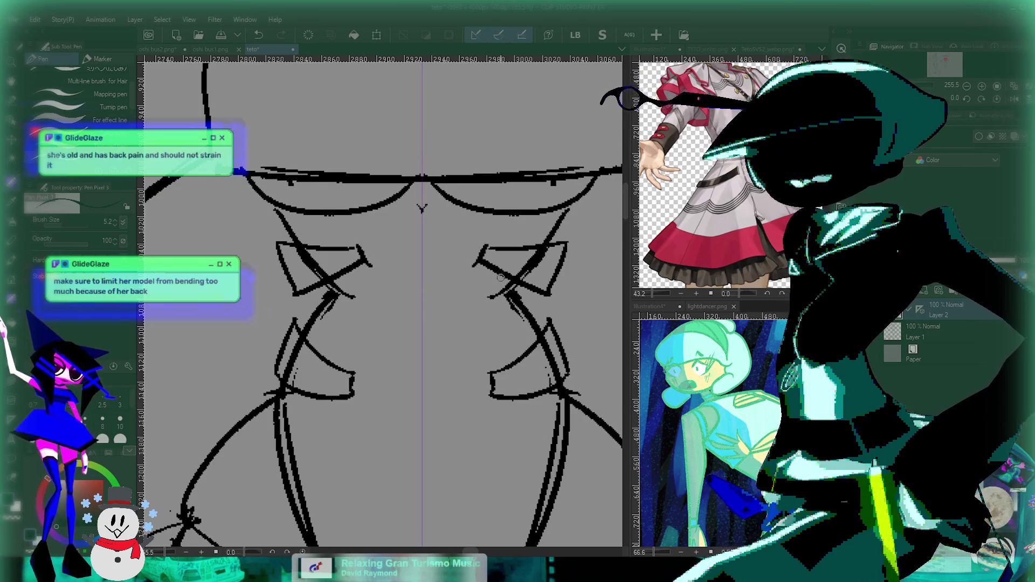
{"action": "scroll", "coordinate": [422, 208], "scroll_direction": "down", "scroll_amount": 5}
{"action": "scroll", "coordinate": [382, 216], "scroll_direction": "up", "scroll_amount": 3}
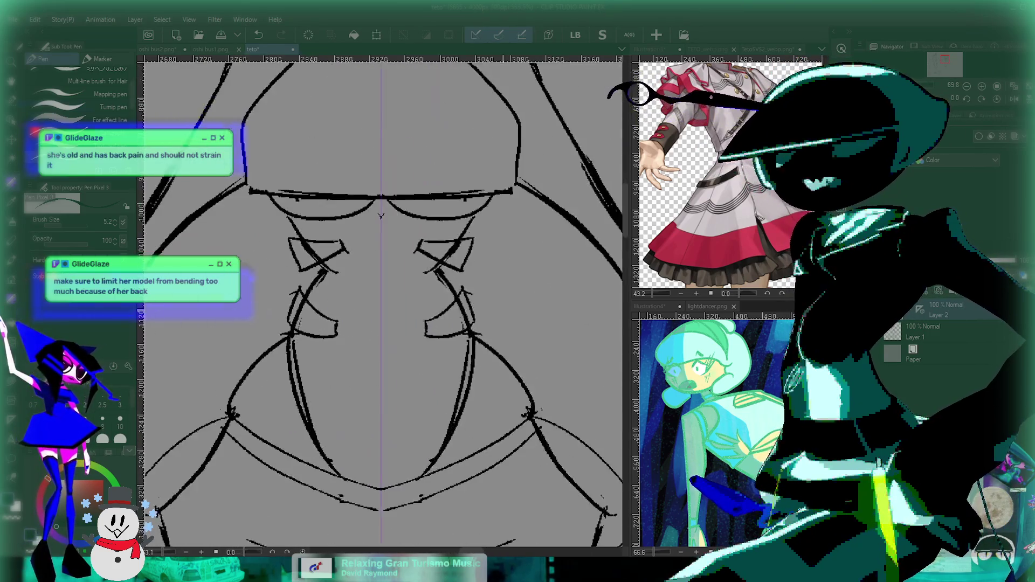
{"action": "scroll", "coordinate": [381, 216], "scroll_direction": "down", "scroll_amount": 2}
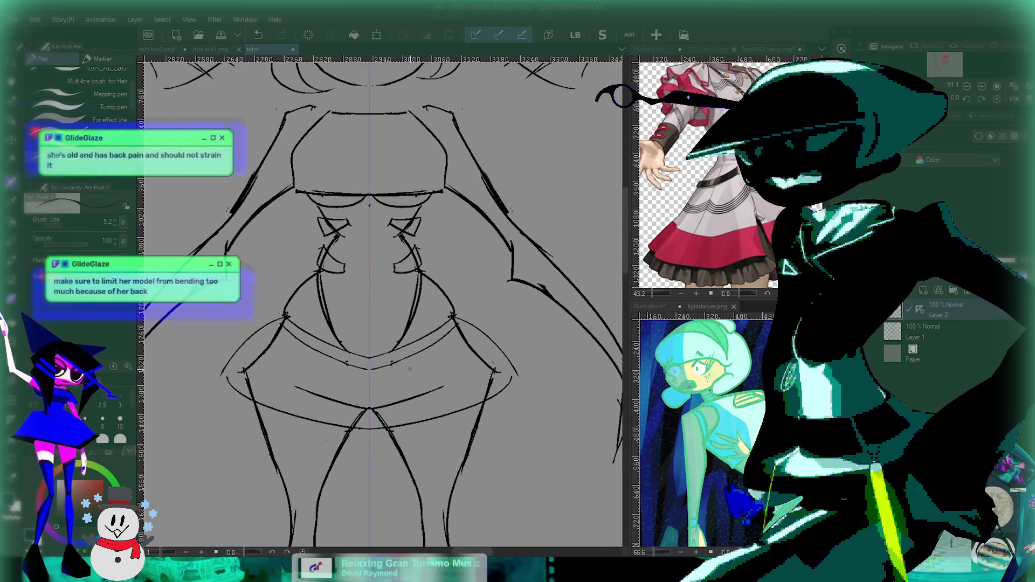
{"action": "scroll", "coordinate": [409, 368], "scroll_direction": "up", "scroll_amount": 2}
{"action": "scroll", "coordinate": [432, 361], "scroll_direction": "up", "scroll_amount": 1}
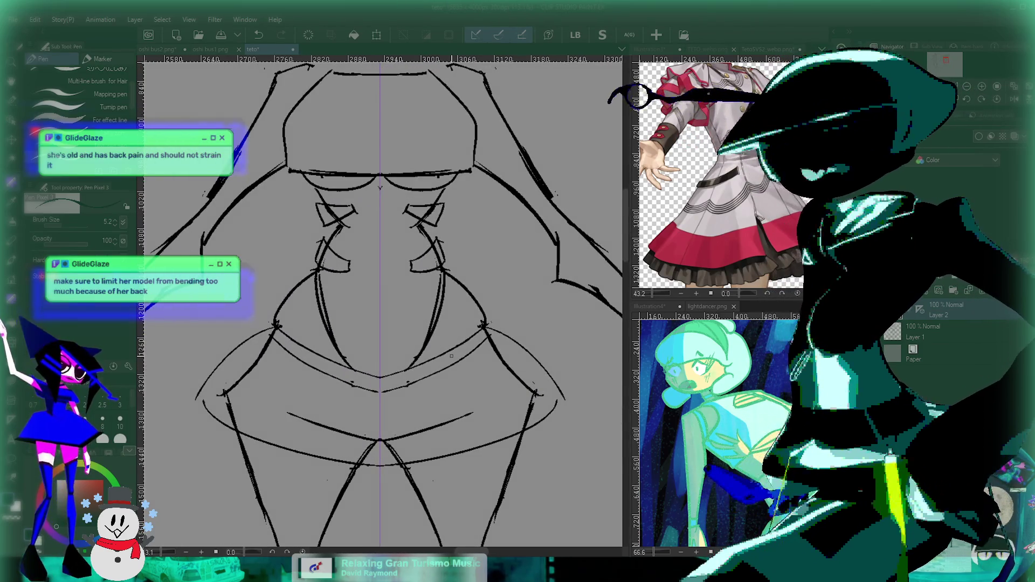
Draw an X mark at the belly centre in place of a trial navel.
{"action": "left_click_drag", "start_coordinate": [376, 322], "coordinate": [379, 327]}
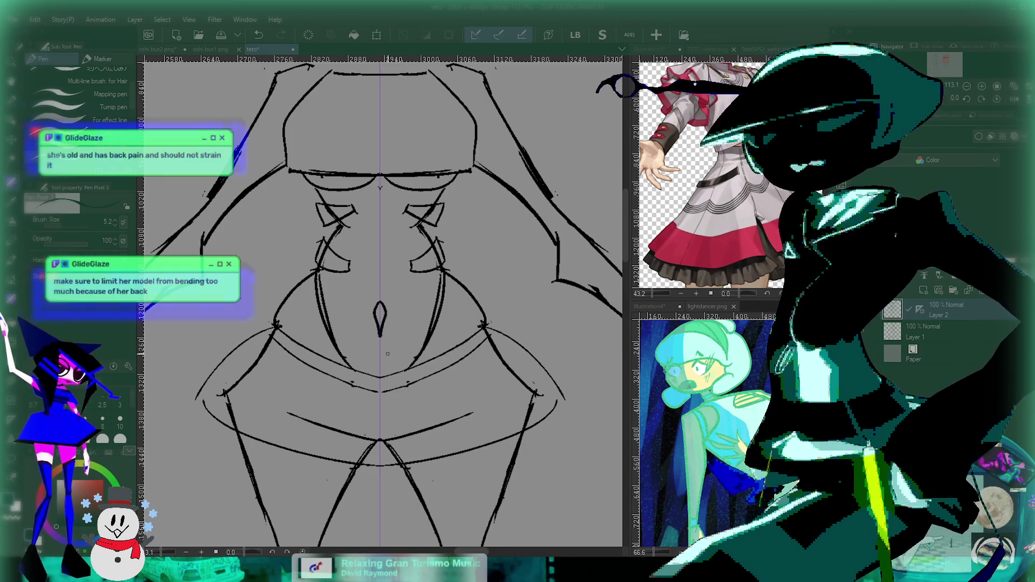
{"action": "key", "text": "ctrl+z"}
{"action": "left_click_drag", "start_coordinate": [396, 300], "coordinate": [369, 335]}
{"action": "left_click_drag", "start_coordinate": [364, 299], "coordinate": [392, 335]}
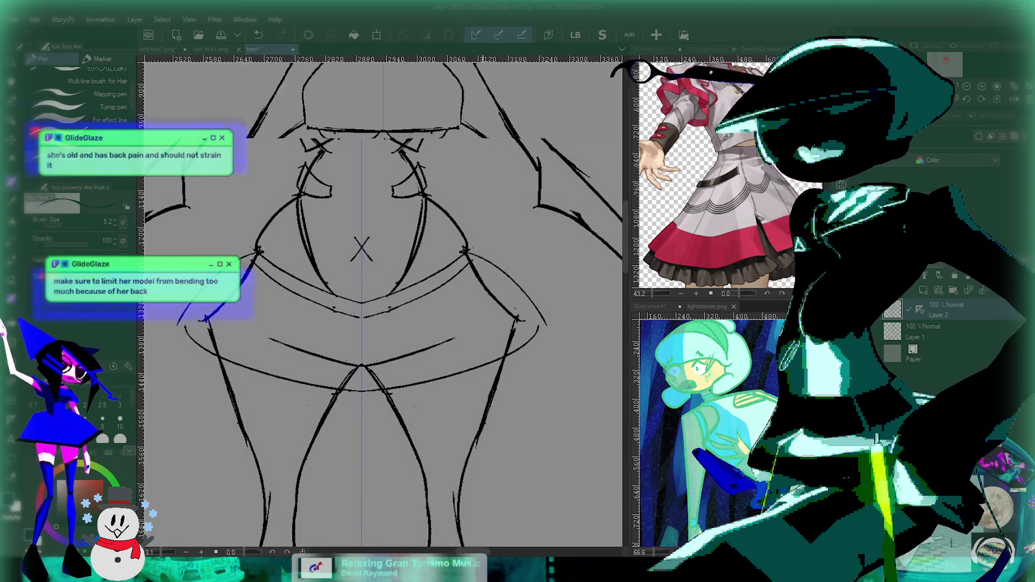
{"action": "scroll", "coordinate": [380, 302], "scroll_direction": "down", "scroll_amount": 3}
{"action": "scroll", "coordinate": [380, 290], "scroll_direction": "up", "scroll_amount": 3}
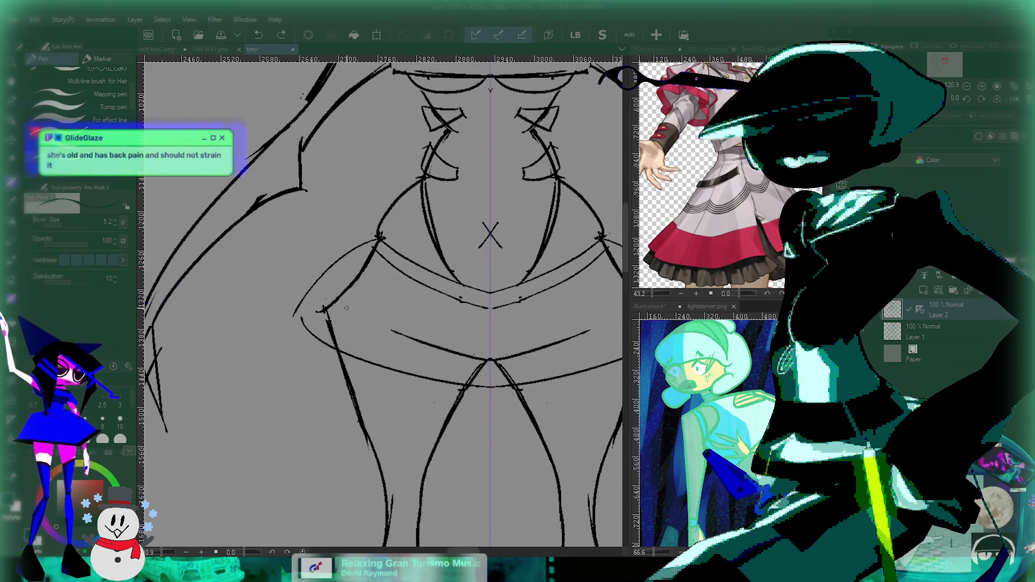
Attempt mirrored inner thigh lines from hip to knee, retrying several times.
{"action": "left_click_drag", "start_coordinate": [360, 387], "coordinate": [318, 343]}
{"action": "left_click_drag", "start_coordinate": [285, 260], "coordinate": [334, 431]}
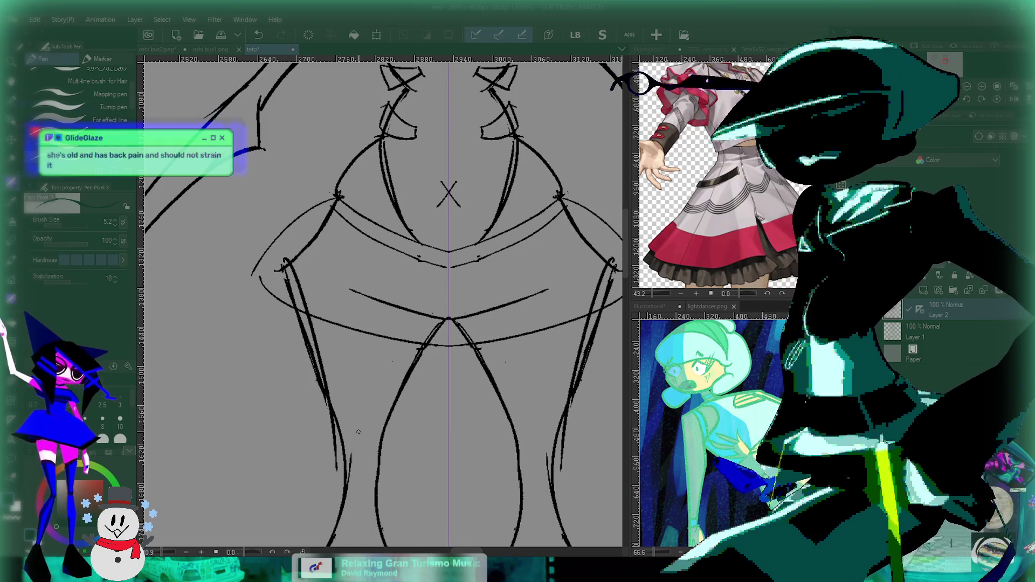
{"action": "key", "text": "ctrl+z"}
{"action": "mouse_move", "coordinate": [297, 268]}
{"action": "left_mouse_down"}
{"action": "mouse_move", "coordinate": [328, 418]}
{"action": "mouse_move", "coordinate": [365, 478]}
{"action": "left_mouse_up"}
{"action": "key", "text": "ctrl+z"}
{"action": "key", "text": "ctrl+z"}
{"action": "left_click_drag", "start_coordinate": [285, 264], "coordinate": [334, 414]}
{"action": "key", "text": "ctrl+z"}
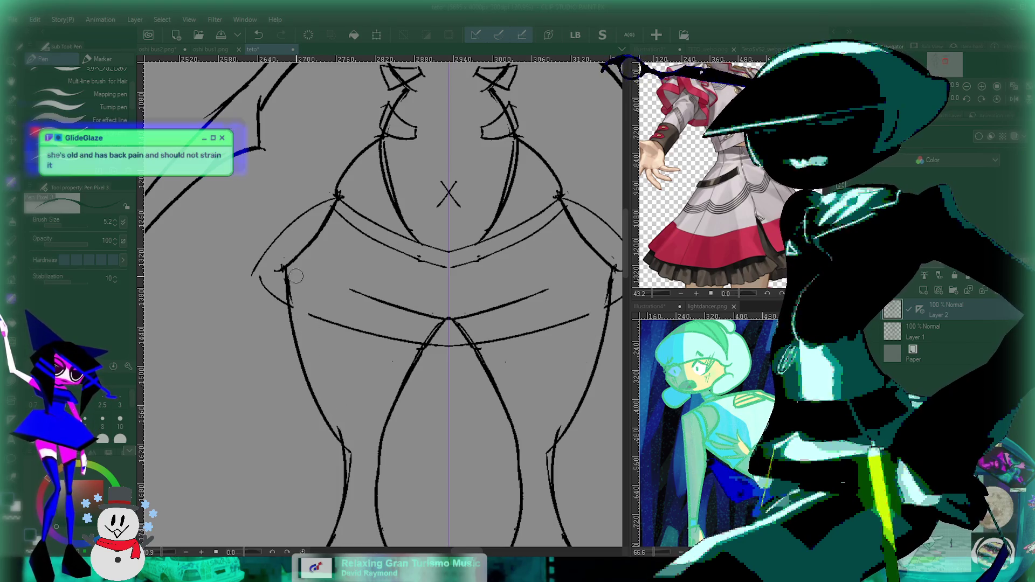
{"action": "scroll", "coordinate": [530, 370], "scroll_direction": "down", "scroll_amount": 3}
{"action": "scroll", "coordinate": [530, 370], "scroll_direction": "down", "scroll_amount": 2}
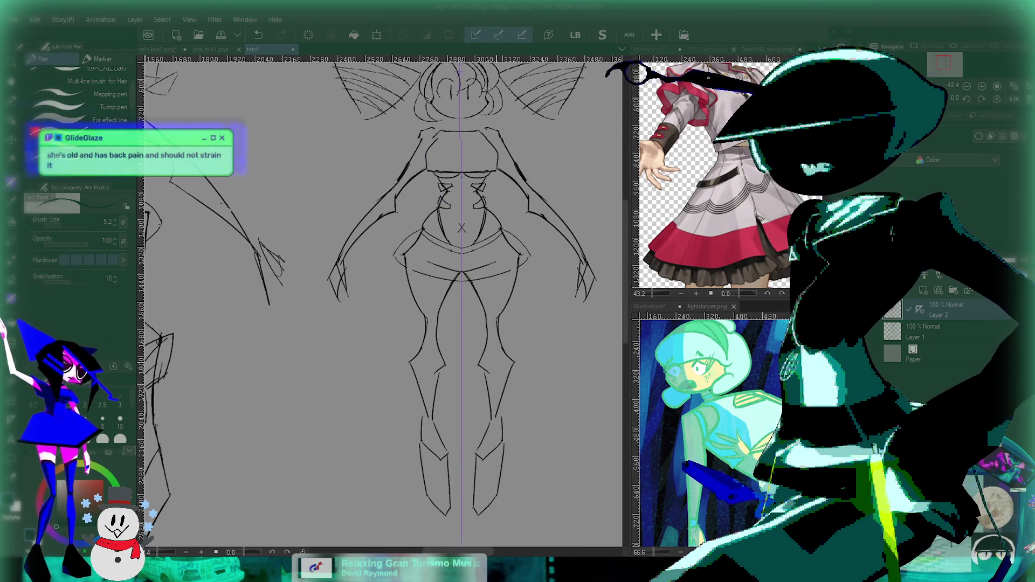
Erase the middle of the mirrored hip curve.
{"action": "scroll", "coordinate": [495, 346], "scroll_direction": "up", "scroll_amount": 2}
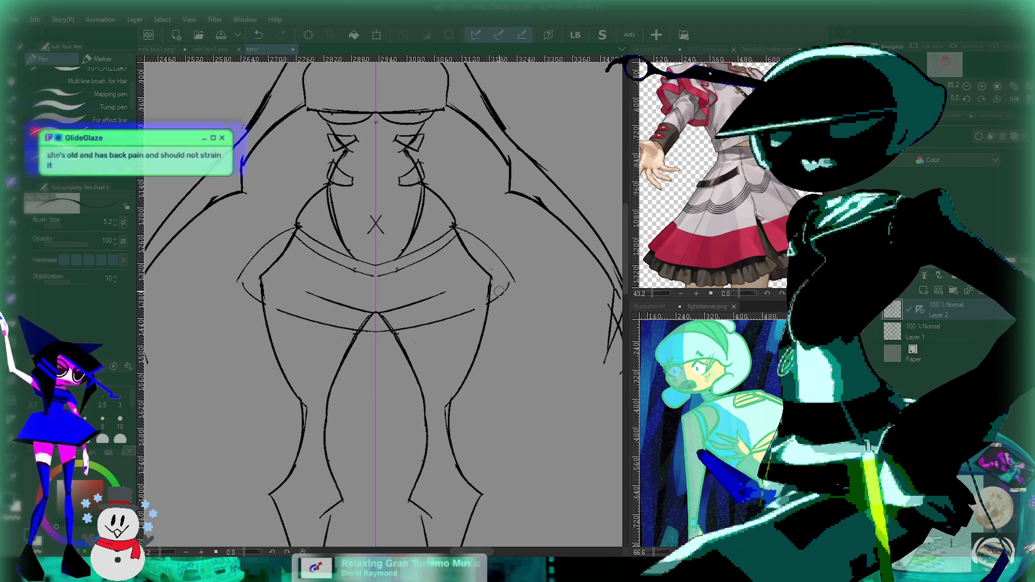
{"action": "scroll", "coordinate": [499, 291], "scroll_direction": "up", "scroll_amount": 1}
{"action": "scroll", "coordinate": [499, 291], "scroll_direction": "down", "scroll_amount": 3}
{"action": "scroll", "coordinate": [478, 273], "scroll_direction": "up", "scroll_amount": 4}
{"action": "left_click_drag", "start_coordinate": [367, 253], "coordinate": [428, 257]}
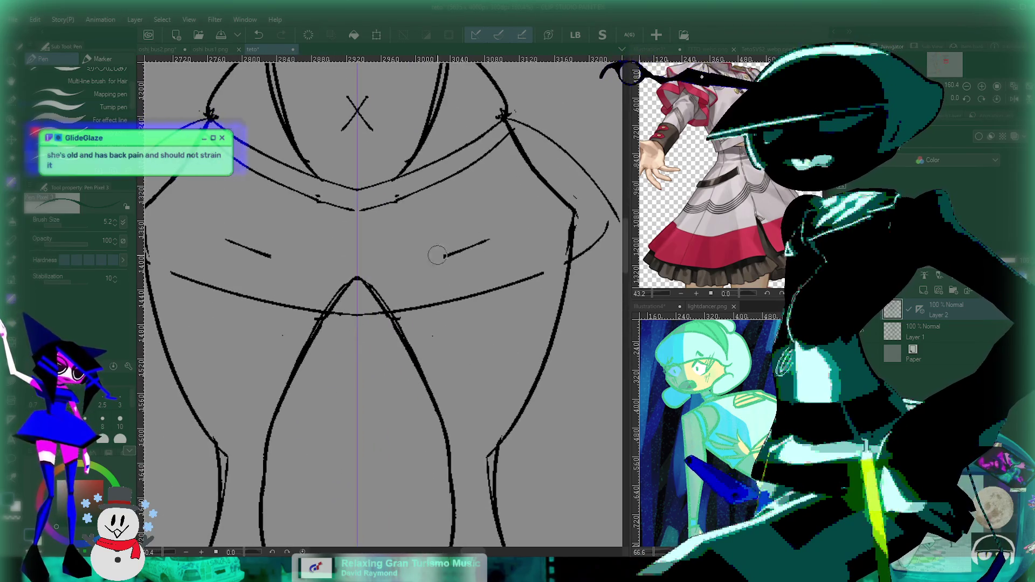
{"action": "scroll", "coordinate": [498, 239], "scroll_direction": "down", "scroll_amount": 3}
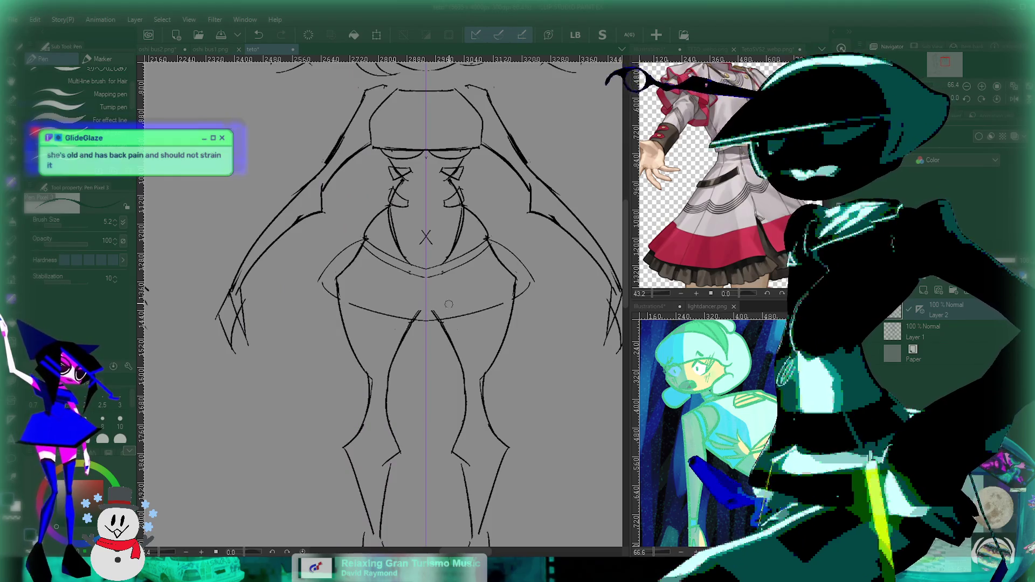
{"action": "scroll", "coordinate": [441, 303], "scroll_direction": "up", "scroll_amount": 4}
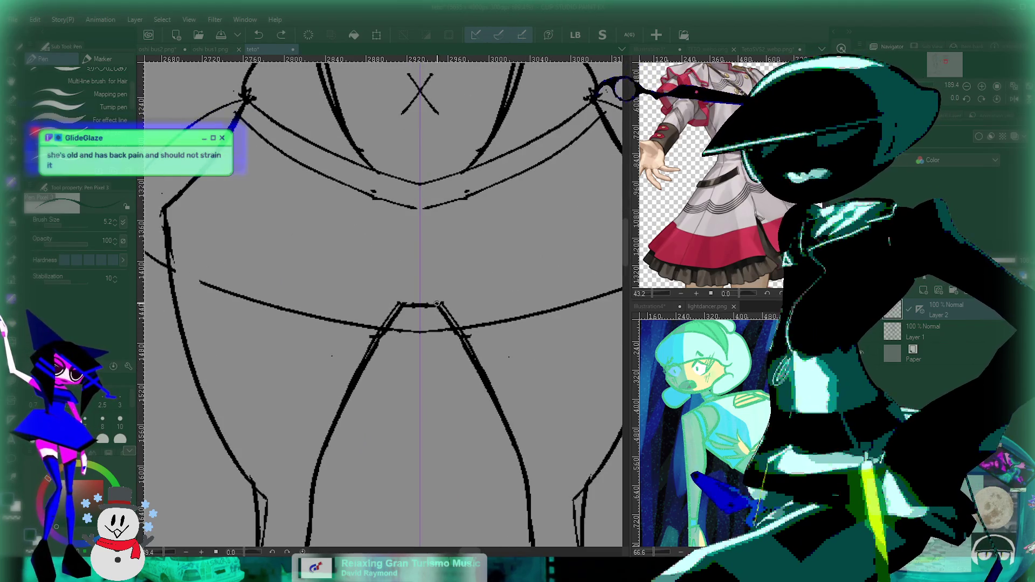
{"action": "scroll", "coordinate": [492, 301], "scroll_direction": "down", "scroll_amount": 3}
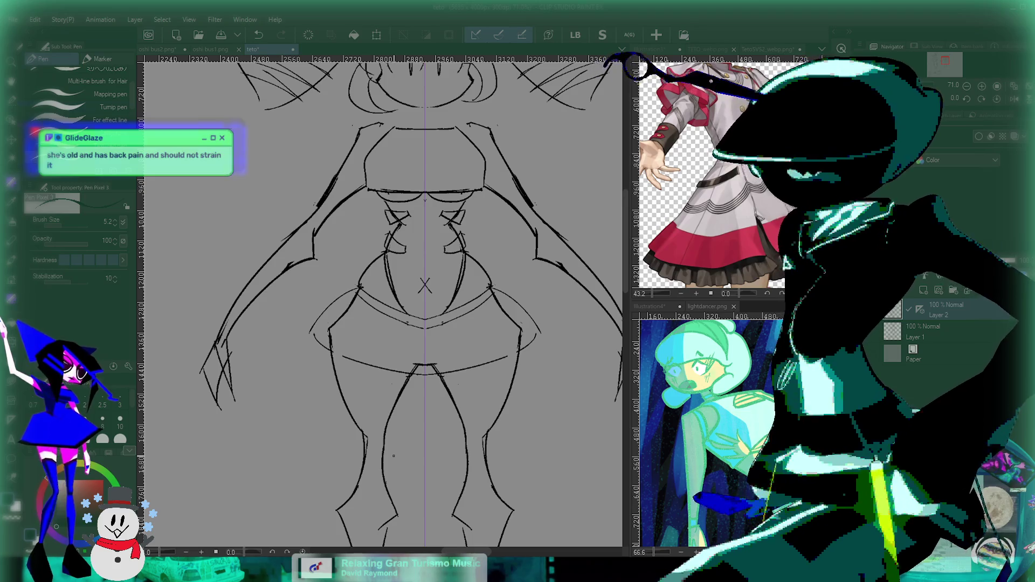
{"action": "left_click_drag", "start_coordinate": [287, 327], "coordinate": [325, 268]}
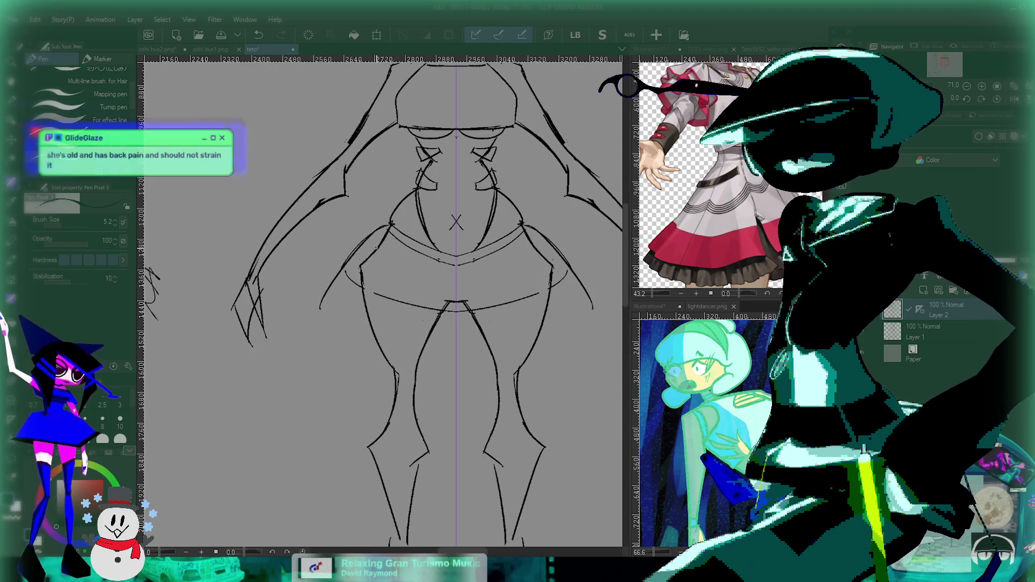
After several trial strokes, draw new mirrored outer hip curves replacing the old lower ones.
{"action": "left_click_drag", "start_coordinate": [380, 227], "coordinate": [325, 315]}
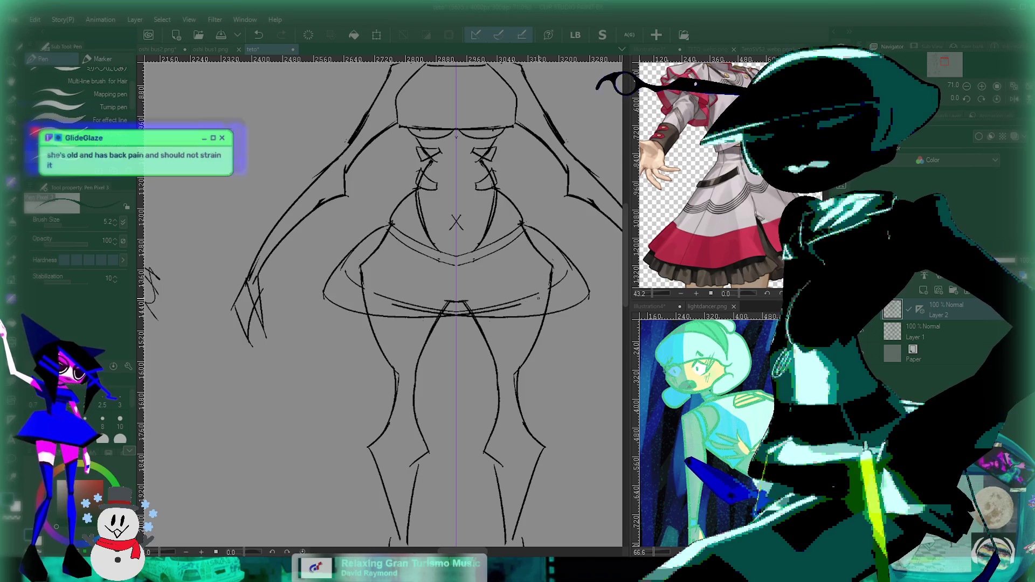
{"action": "key", "text": "ctrl+z"}
{"action": "left_click_drag", "start_coordinate": [384, 231], "coordinate": [338, 334]}
{"action": "key", "text": "ctrl+z"}
{"action": "left_click_drag", "start_coordinate": [384, 232], "coordinate": [569, 328]}
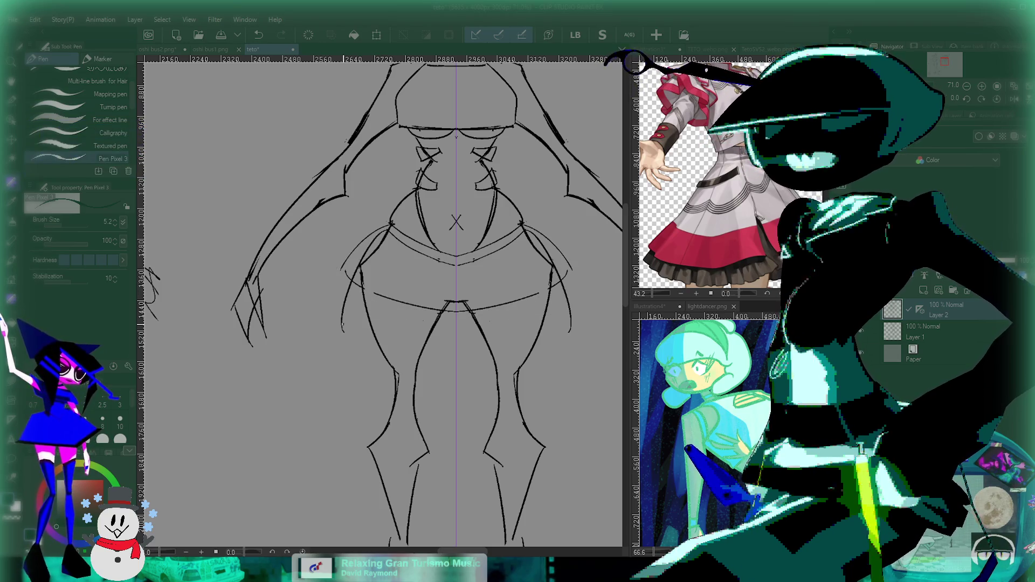
{"action": "key", "text": "ctrl+z"}
{"action": "left_click_drag", "start_coordinate": [344, 332], "coordinate": [456, 345]}
{"action": "key", "text": "ctrl+z"}
{"action": "key", "text": "ctrl+z"}
{"action": "left_click_drag", "start_coordinate": [344, 240], "coordinate": [347, 335]}
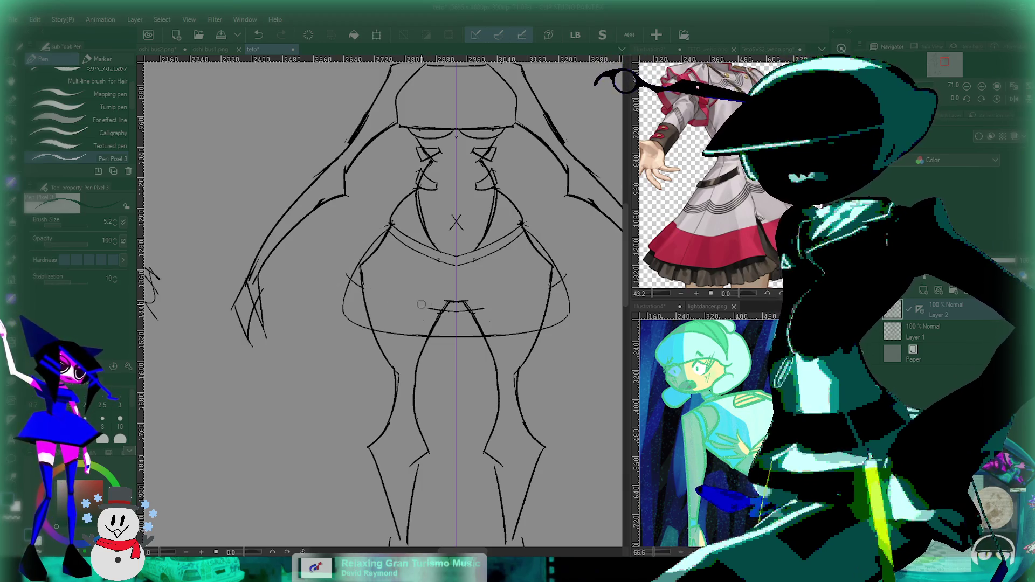
{"action": "scroll", "coordinate": [552, 303], "scroll_direction": "down", "scroll_amount": 5}
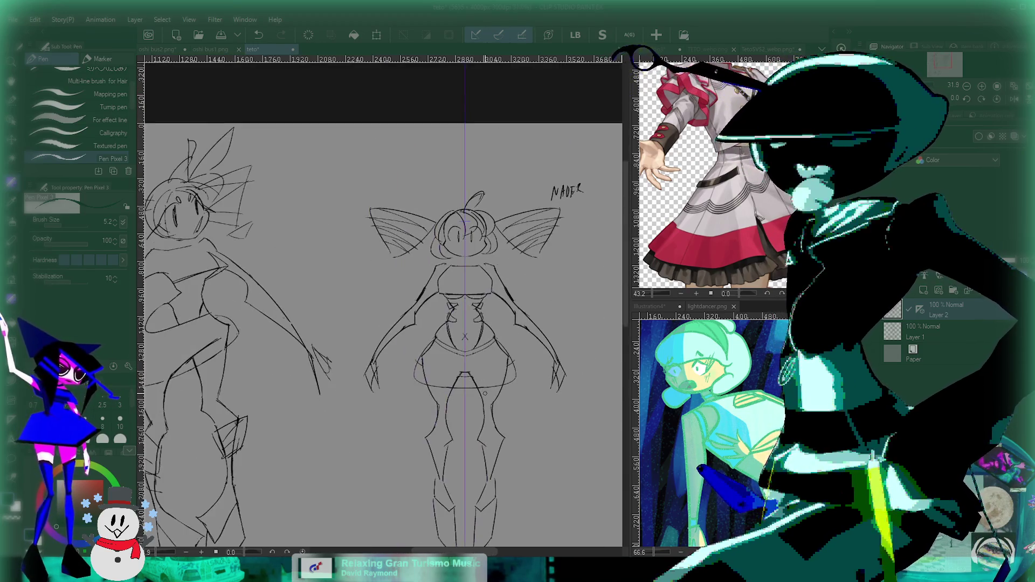
Try longer mirrored inner leg lines down the shins, then undo them.
{"action": "scroll", "coordinate": [485, 393], "scroll_direction": "up", "scroll_amount": 2}
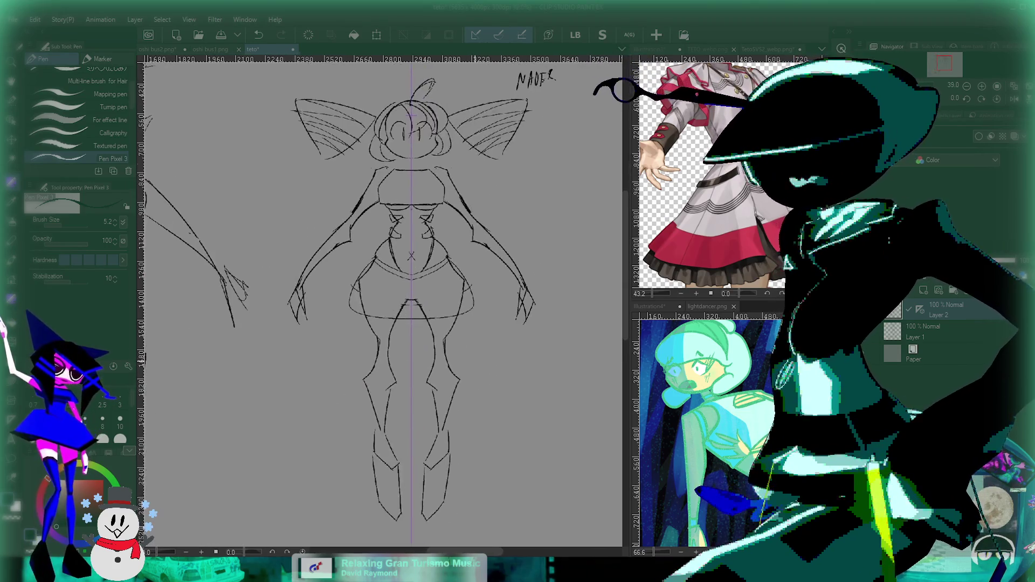
{"action": "scroll", "coordinate": [458, 294], "scroll_direction": "up", "scroll_amount": 2}
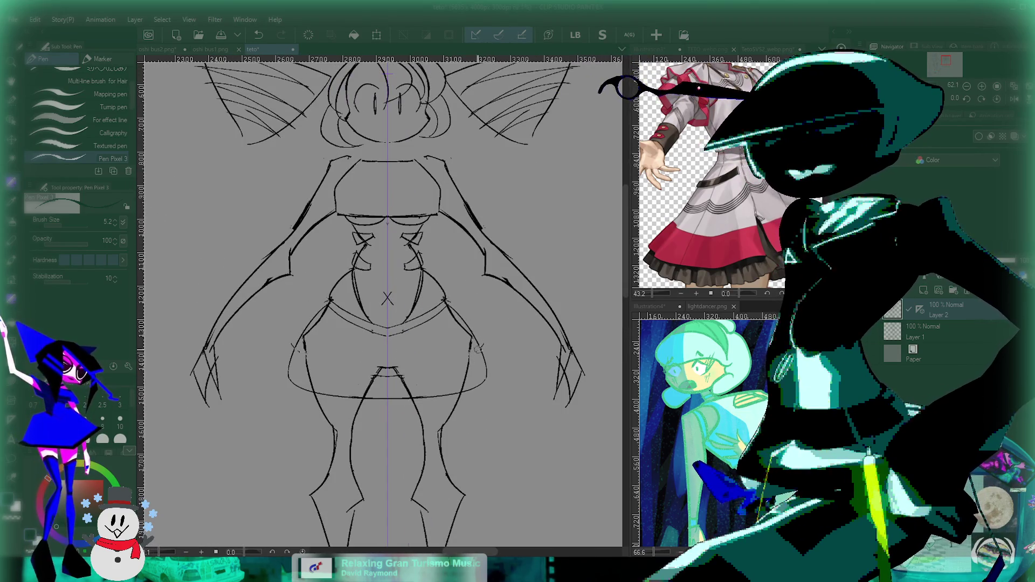
{"action": "scroll", "coordinate": [498, 373], "scroll_direction": "down", "scroll_amount": 4}
{"action": "scroll", "coordinate": [498, 373], "scroll_direction": "up", "scroll_amount": 2}
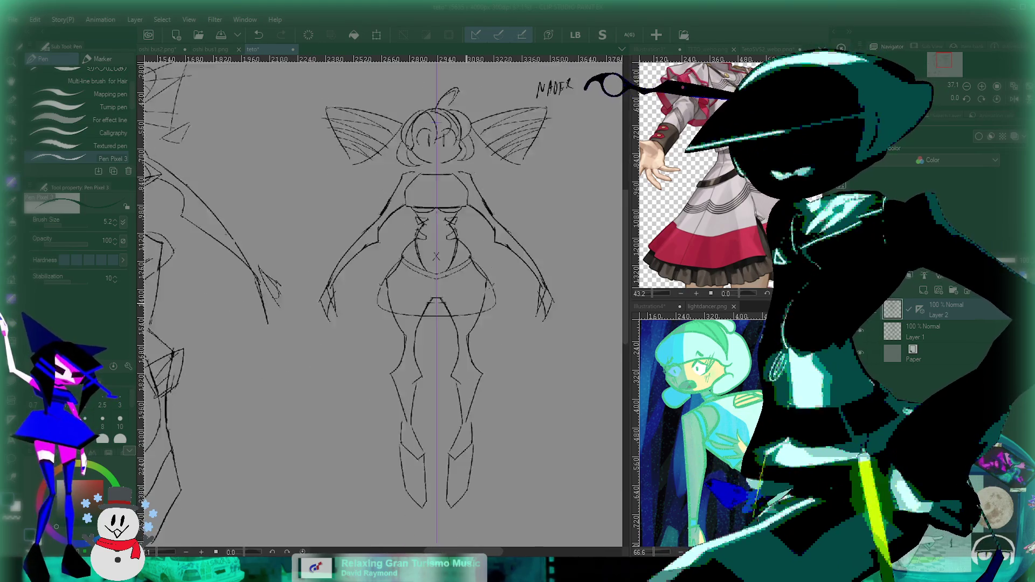
{"action": "left_click_drag", "start_coordinate": [378, 302], "coordinate": [447, 288]}
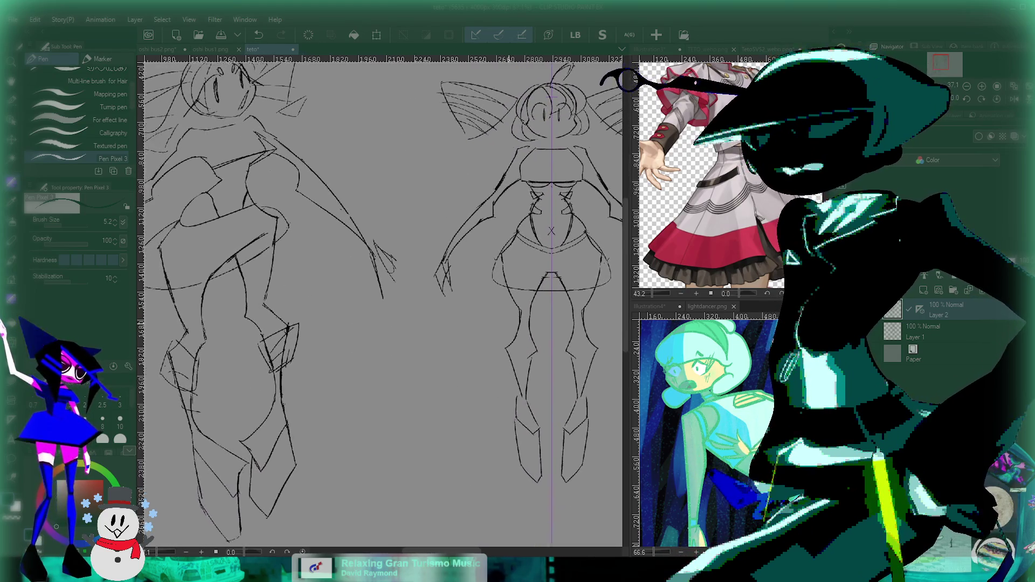
{"action": "left_click_drag", "start_coordinate": [668, 350], "coordinate": [527, 348]}
{"action": "scroll", "coordinate": [527, 347], "scroll_direction": "up", "scroll_amount": 3}
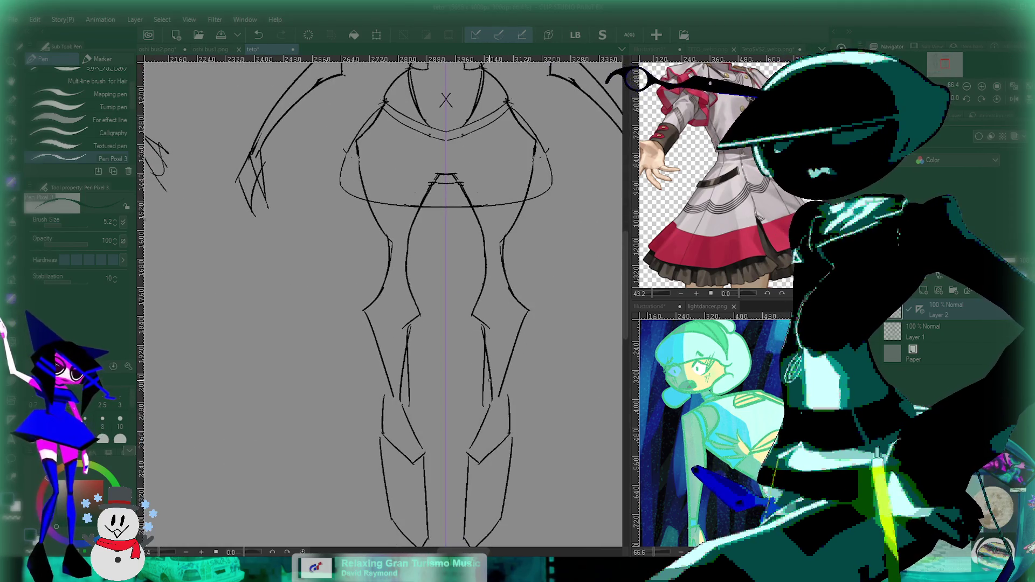
{"action": "scroll", "coordinate": [487, 409], "scroll_direction": "up", "scroll_amount": 3}
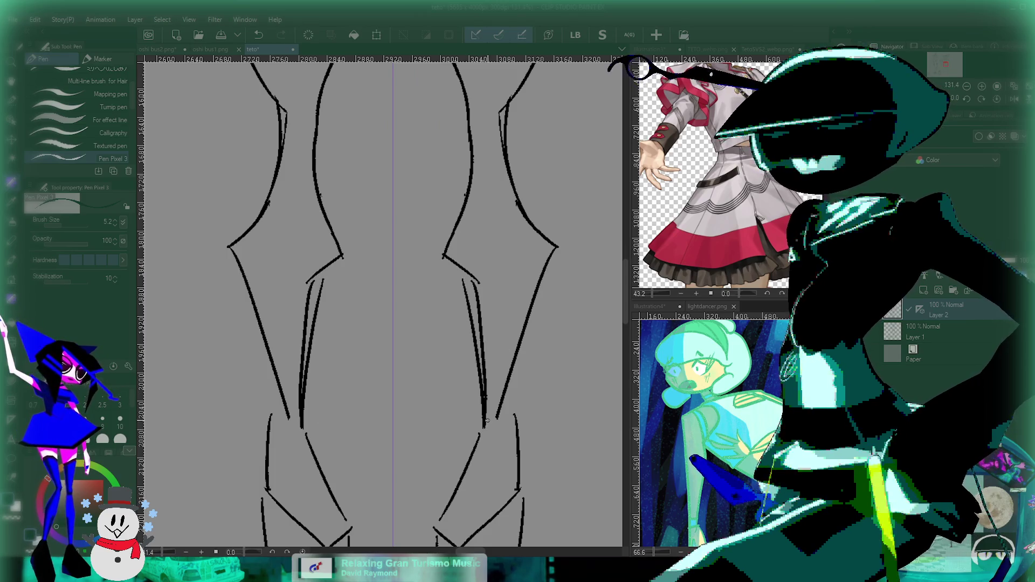
{"action": "key", "text": "ctrl+z"}
{"action": "key", "text": "ctrl+z"}
{"action": "key", "text": "ctrl+z"}
{"action": "left_click_drag", "start_coordinate": [465, 279], "coordinate": [479, 437]}
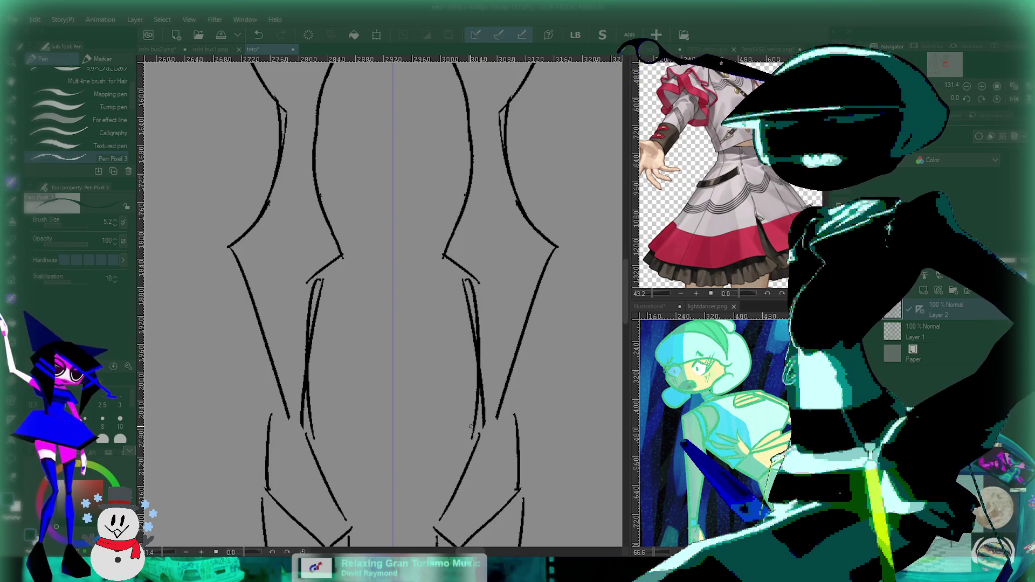
{"action": "key", "text": "ctrl+z"}
{"action": "left_click_drag", "start_coordinate": [464, 282], "coordinate": [485, 430]}
{"action": "key", "text": "ctrl+z"}
{"action": "key", "text": "ctrl+z"}
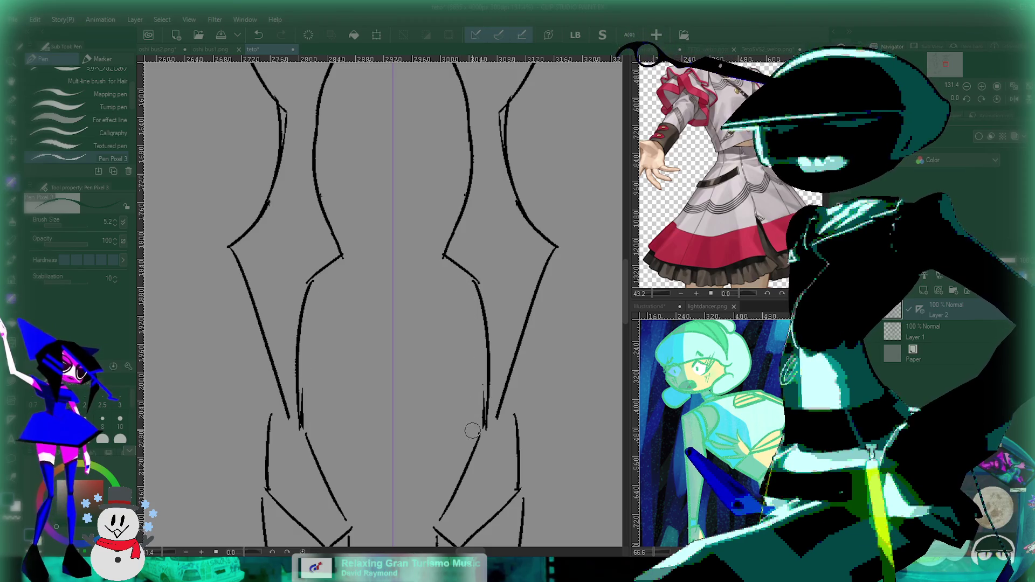
Zoom out over the torso and try mirrored skirt side strokes, undoing each attempt.
{"action": "key", "text": "ctrl+minus"}
{"action": "key", "text": "ctrl+minus"}
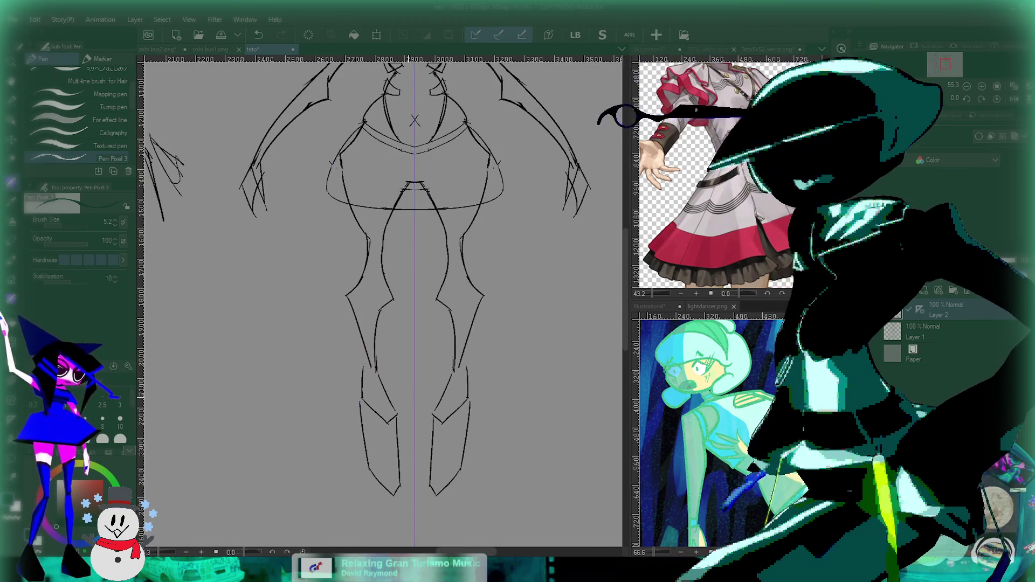
{"action": "scroll", "coordinate": [400, 301], "scroll_direction": "down", "scroll_amount": 2}
{"action": "scroll", "coordinate": [449, 418], "scroll_direction": "up", "scroll_amount": 2}
{"action": "scroll", "coordinate": [448, 418], "scroll_direction": "up", "scroll_amount": 1}
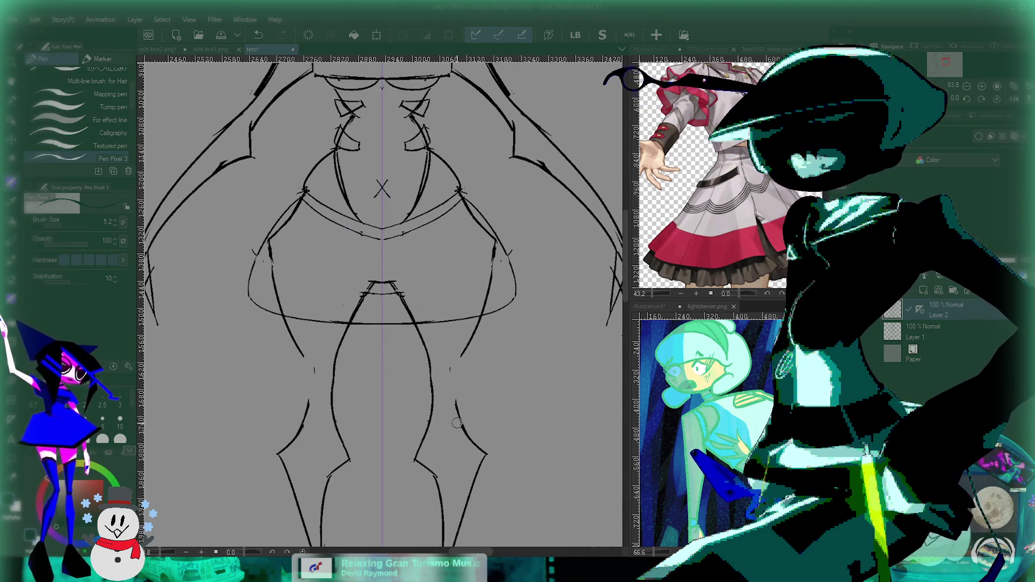
{"action": "left_click_drag", "start_coordinate": [456, 423], "coordinate": [480, 518]}
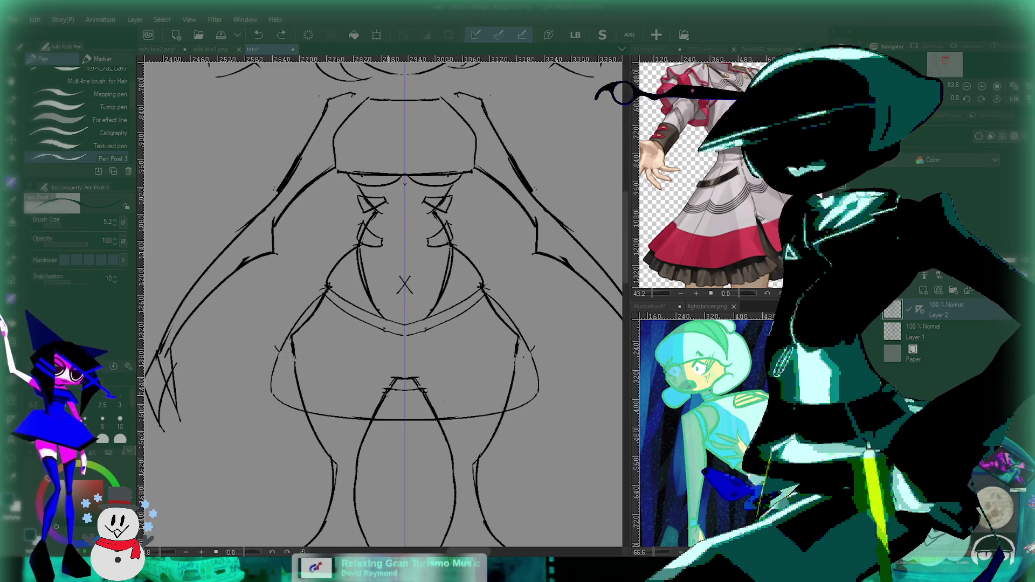
{"action": "scroll", "coordinate": [377, 323], "scroll_direction": "down", "scroll_amount": 2}
{"action": "scroll", "coordinate": [378, 323], "scroll_direction": "up", "scroll_amount": 2}
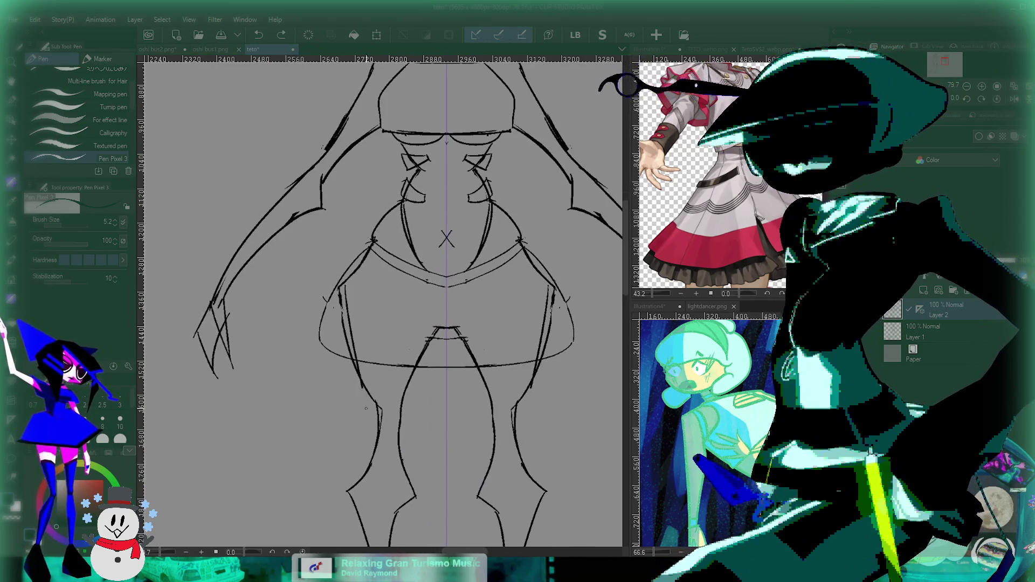
{"action": "left_click_drag", "start_coordinate": [377, 402], "coordinate": [347, 289]}
{"action": "key", "text": "ctrl+z"}
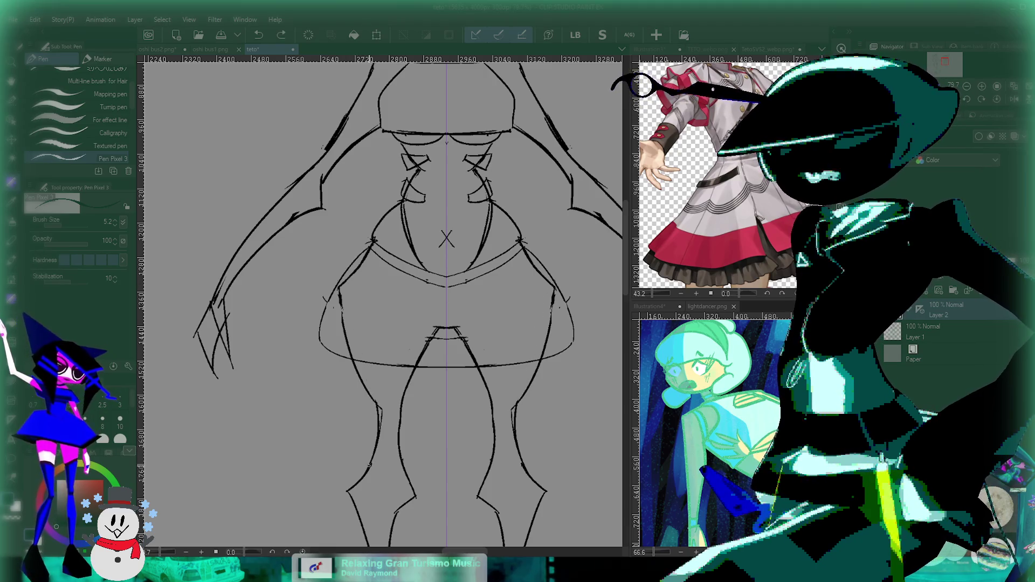
{"action": "left_click_drag", "start_coordinate": [369, 368], "coordinate": [372, 251]}
{"action": "key", "text": "ctrl+z"}
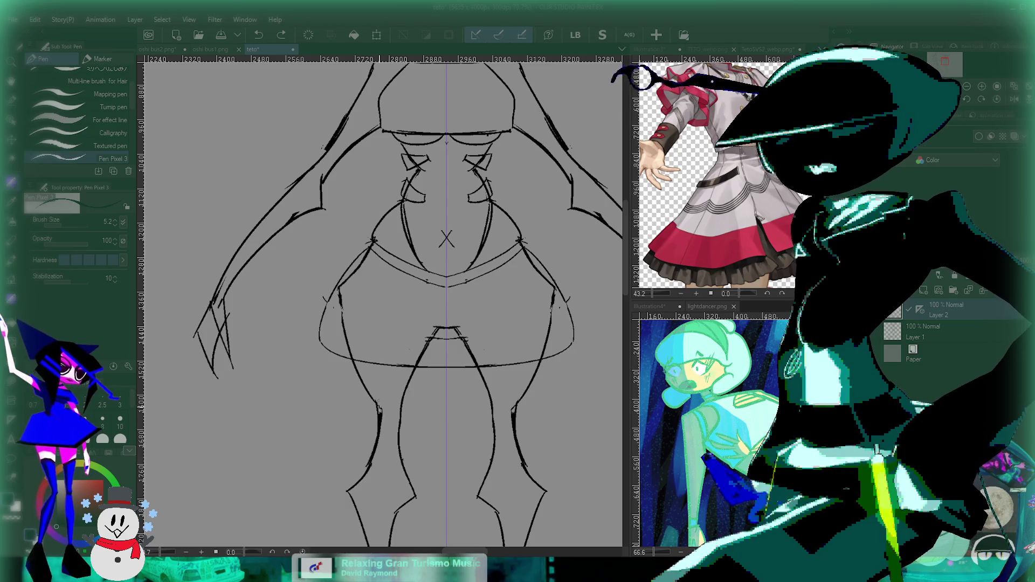
{"action": "key", "text": "ctrl+z"}
Redraw the mirrored skirt sides from the waistband toward the hem, retrying the stroke.
{"action": "left_click_drag", "start_coordinate": [370, 409], "coordinate": [329, 245]}
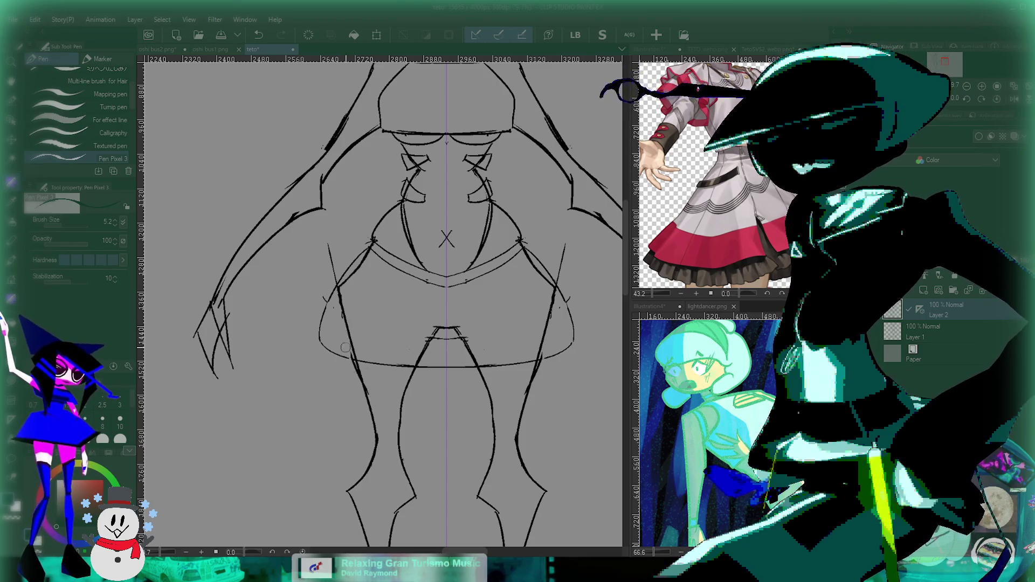
{"action": "scroll", "coordinate": [373, 433], "scroll_direction": "down", "scroll_amount": 1}
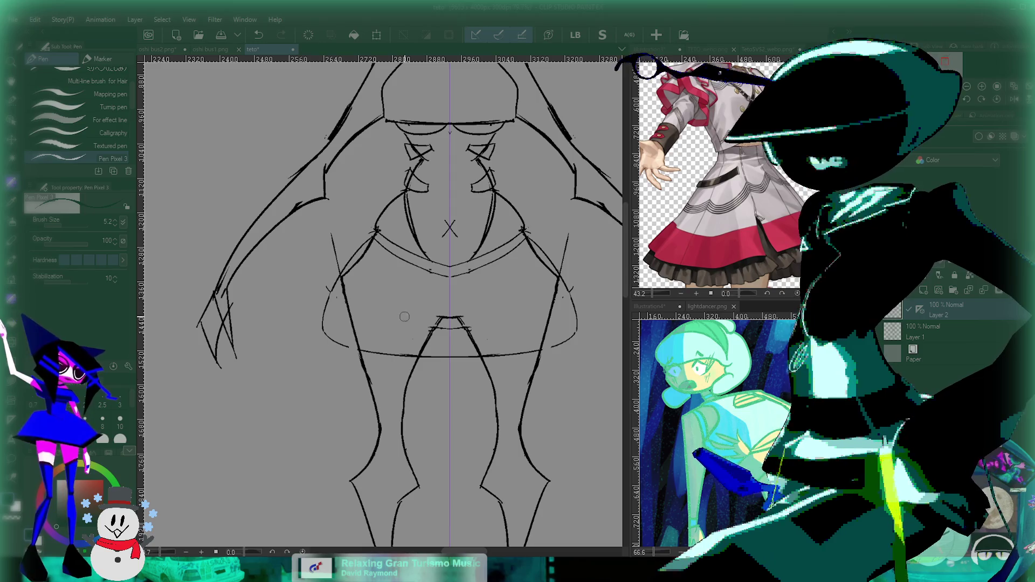
{"action": "key", "text": "ctrl+z"}
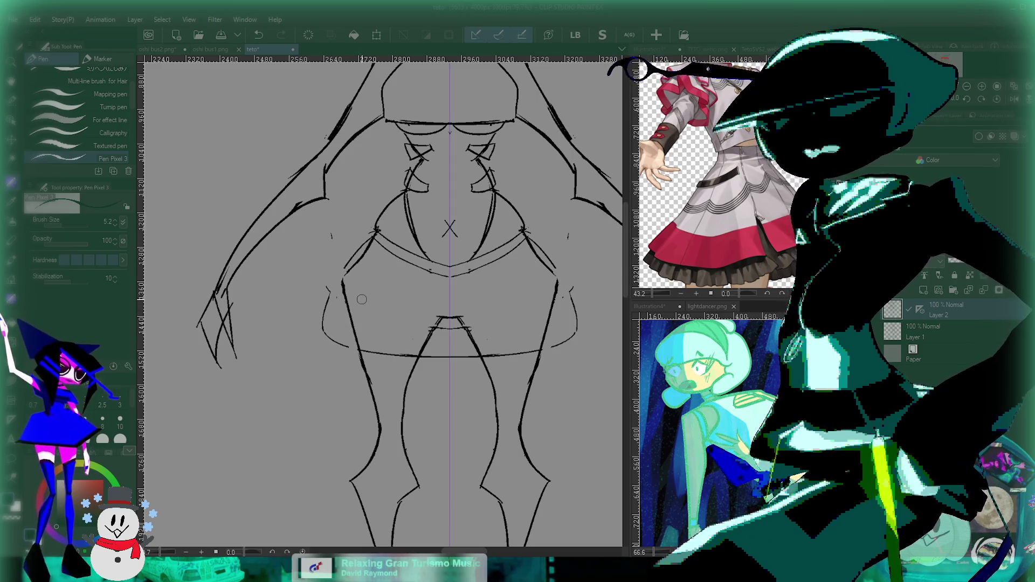
{"action": "left_click_drag", "start_coordinate": [376, 232], "coordinate": [338, 281]}
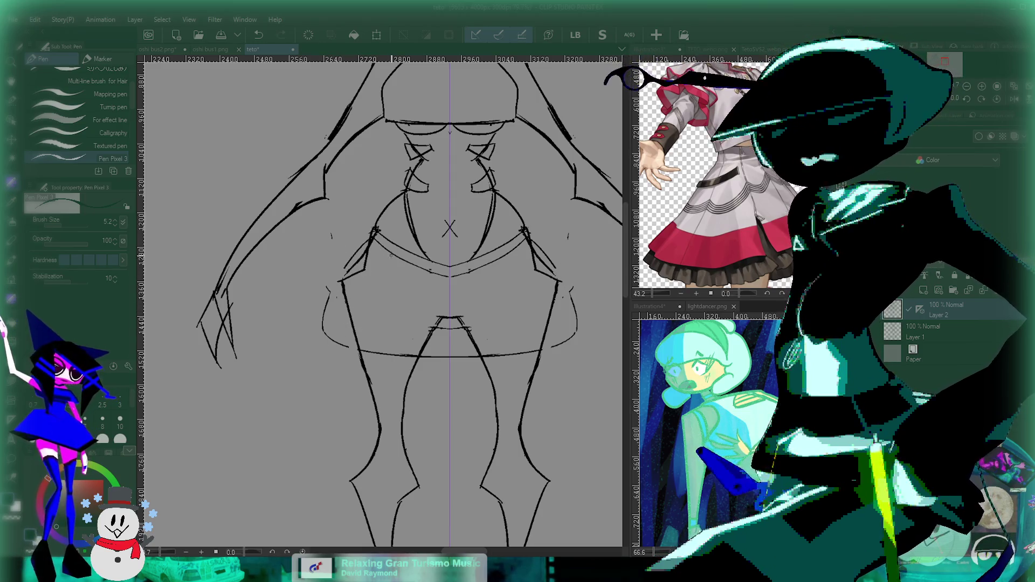
{"action": "key", "text": "ctrl+z"}
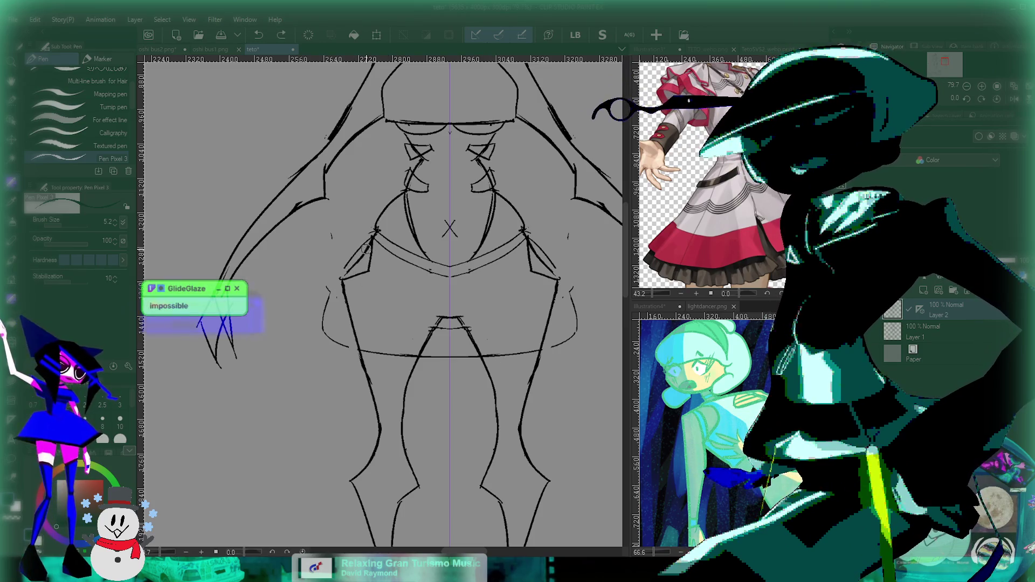
Undo the last skirt side stroke.
{"action": "scroll", "coordinate": [356, 263], "scroll_direction": "up", "scroll_amount": 3}
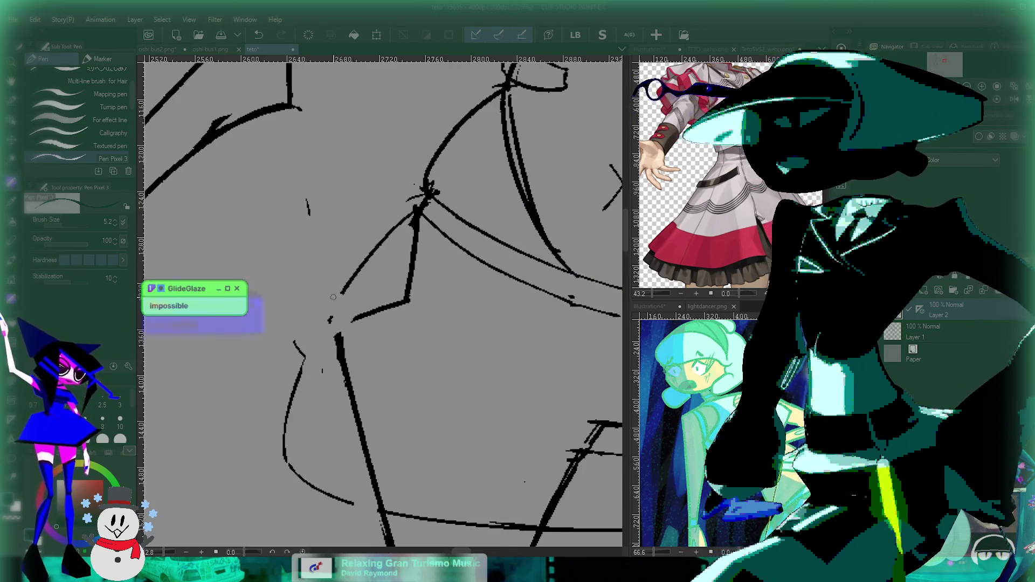
{"action": "scroll", "coordinate": [355, 263], "scroll_direction": "up", "scroll_amount": 2}
{"action": "key", "text": "ctrl+z"}
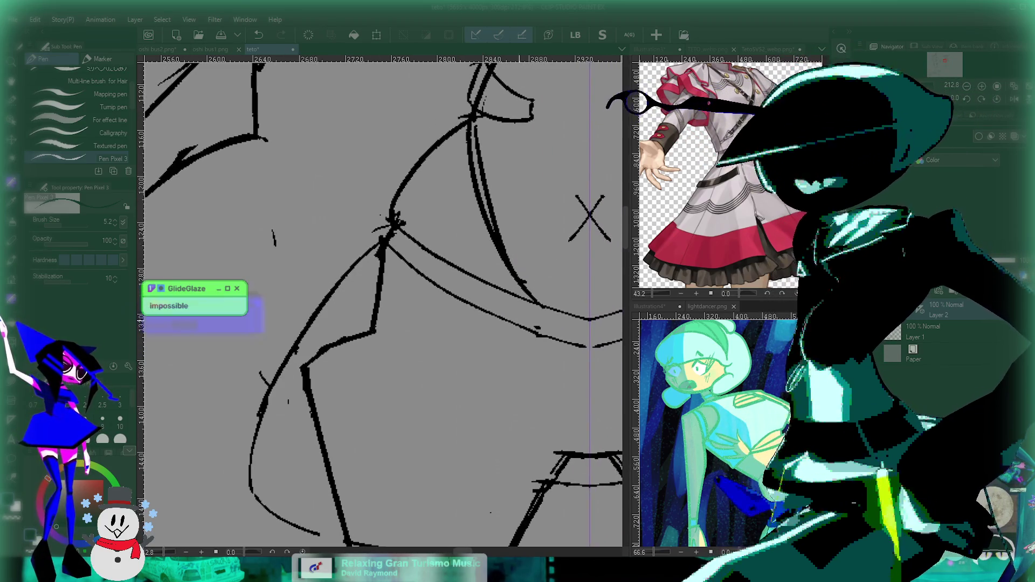
Zoom in and out and recentre on the torso to check the waist and skirt.
{"action": "scroll", "coordinate": [435, 356], "scroll_direction": "down", "scroll_amount": 2}
{"action": "scroll", "coordinate": [435, 356], "scroll_direction": "down", "scroll_amount": 1}
{"action": "scroll", "coordinate": [436, 356], "scroll_direction": "down", "scroll_amount": 2}
{"action": "scroll", "coordinate": [435, 356], "scroll_direction": "down", "scroll_amount": 1}
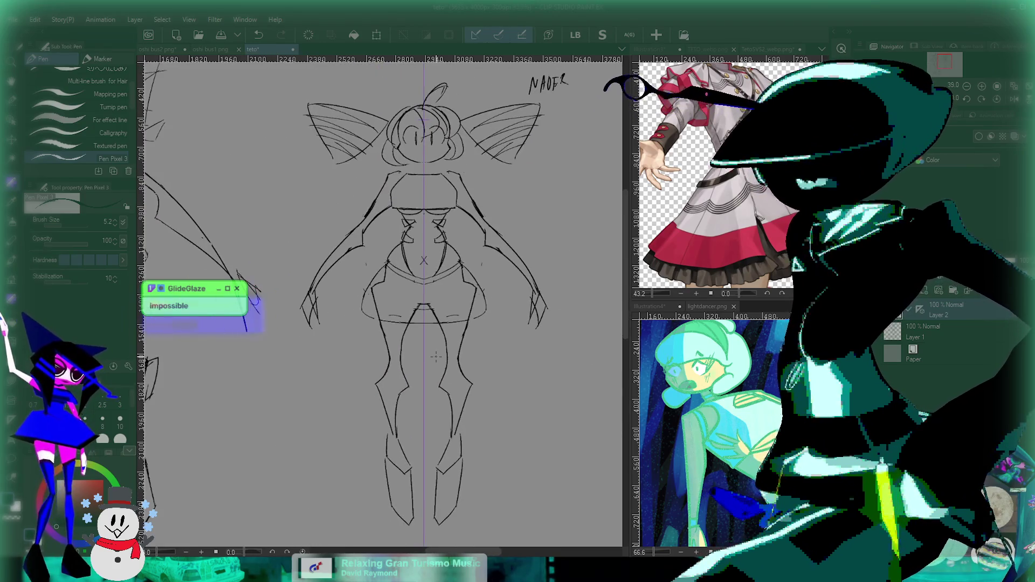
{"action": "scroll", "coordinate": [378, 251], "scroll_direction": "up", "scroll_amount": 5}
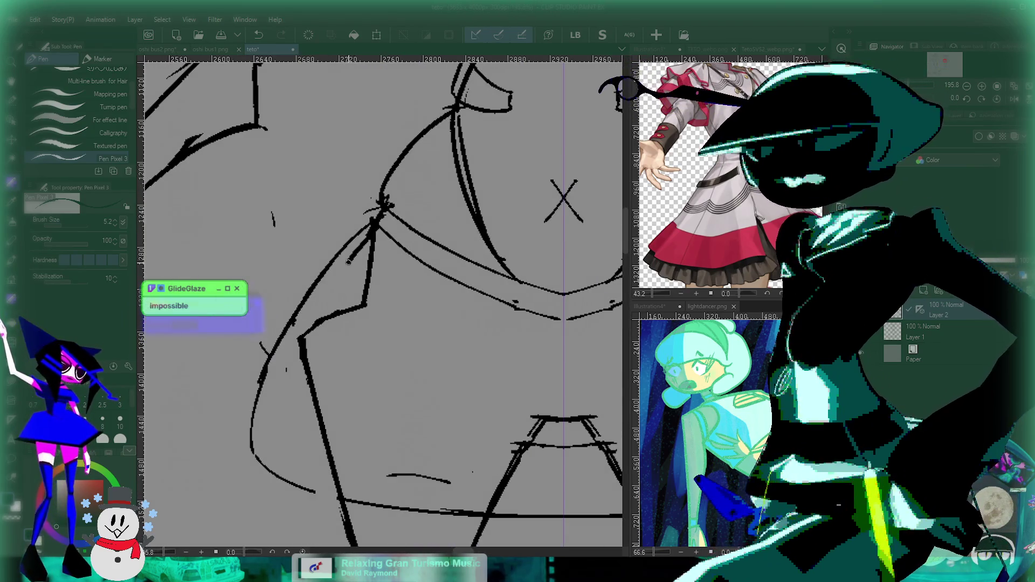
{"action": "scroll", "coordinate": [284, 414], "scroll_direction": "down", "scroll_amount": 3}
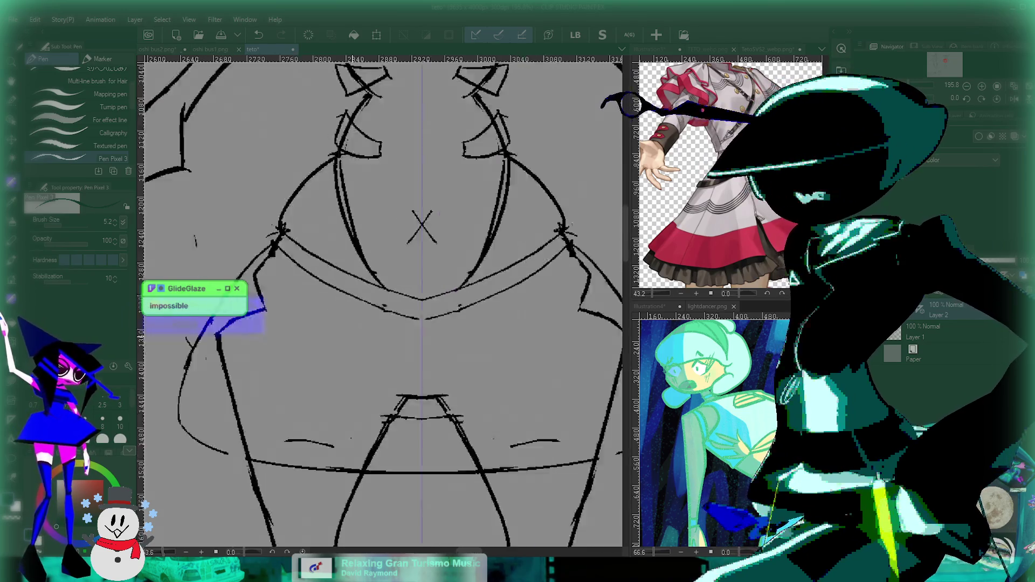
{"action": "scroll", "coordinate": [284, 414], "scroll_direction": "down", "scroll_amount": 2}
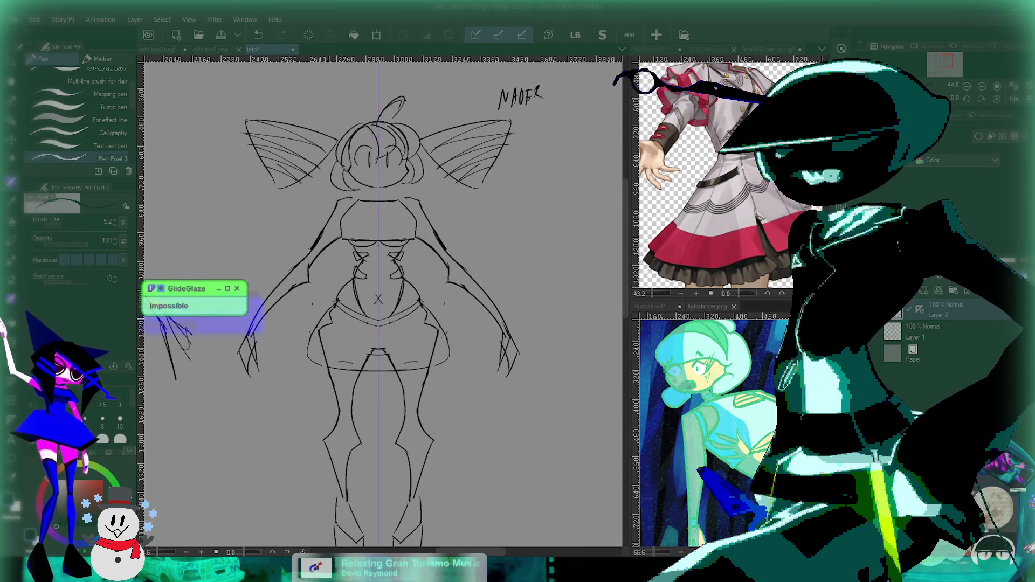
{"action": "scroll", "coordinate": [284, 414], "scroll_direction": "up", "scroll_amount": 3}
{"action": "scroll", "coordinate": [284, 415], "scroll_direction": "up", "scroll_amount": 1}
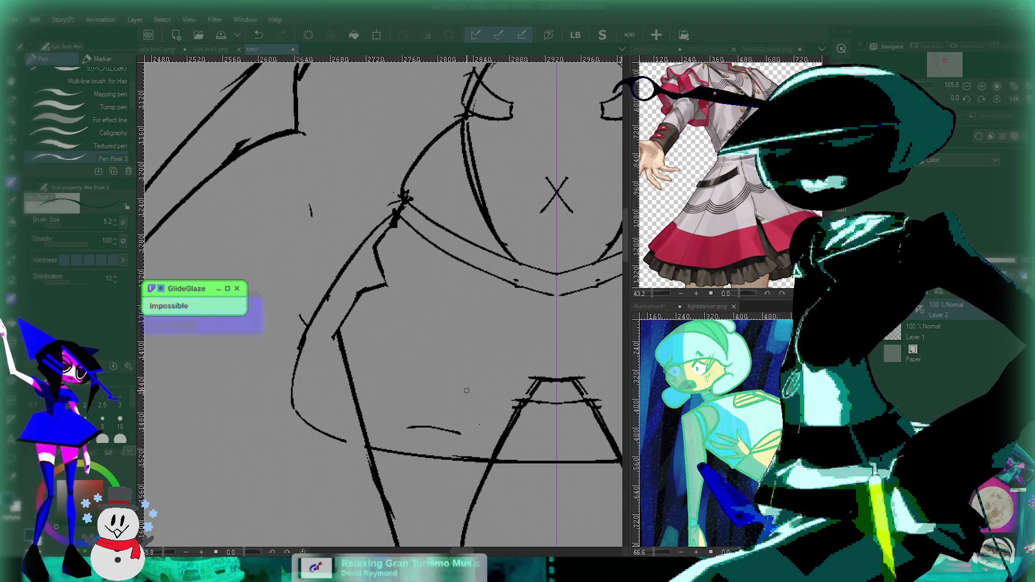
{"action": "scroll", "coordinate": [466, 390], "scroll_direction": "down", "scroll_amount": 2}
{"action": "scroll", "coordinate": [467, 390], "scroll_direction": "down", "scroll_amount": 2}
{"action": "scroll", "coordinate": [346, 365], "scroll_direction": "up", "scroll_amount": 1}
{"action": "scroll", "coordinate": [345, 366], "scroll_direction": "up", "scroll_amount": 1}
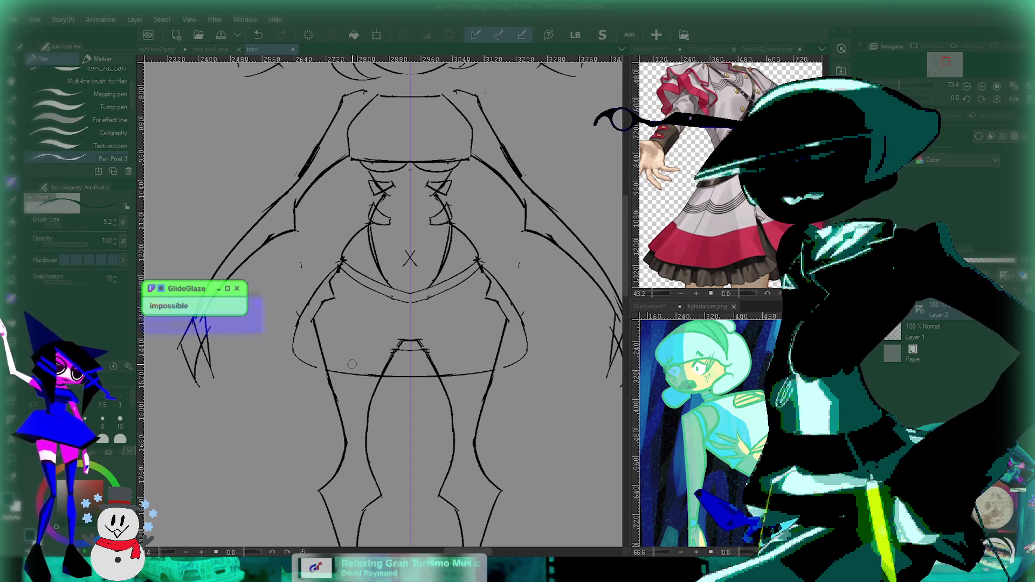
{"action": "scroll", "coordinate": [405, 354], "scroll_direction": "down", "scroll_amount": 2}
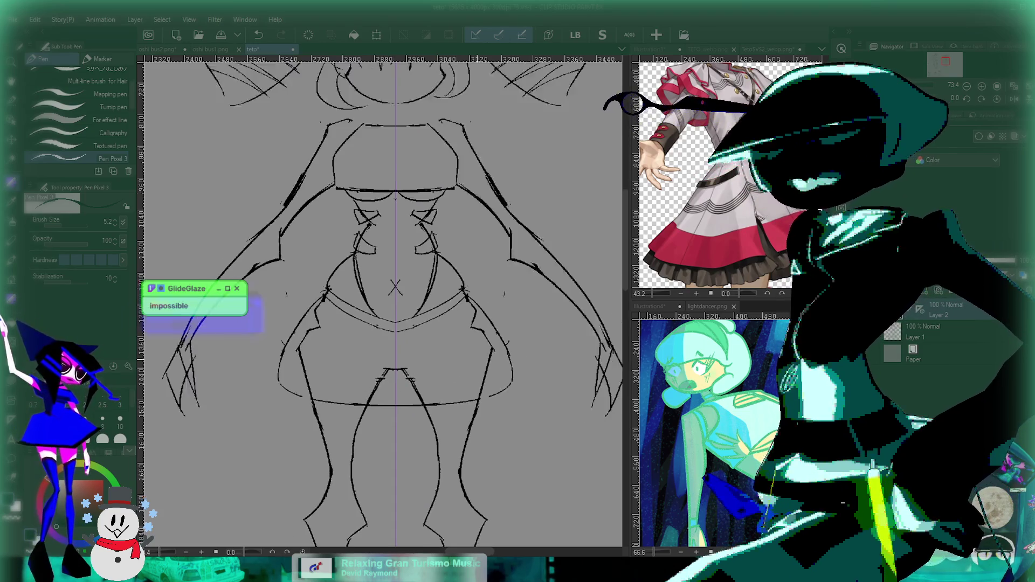
{"action": "scroll", "coordinate": [437, 399], "scroll_direction": "up", "scroll_amount": 2}
{"action": "scroll", "coordinate": [436, 400], "scroll_direction": "up", "scroll_amount": 1}
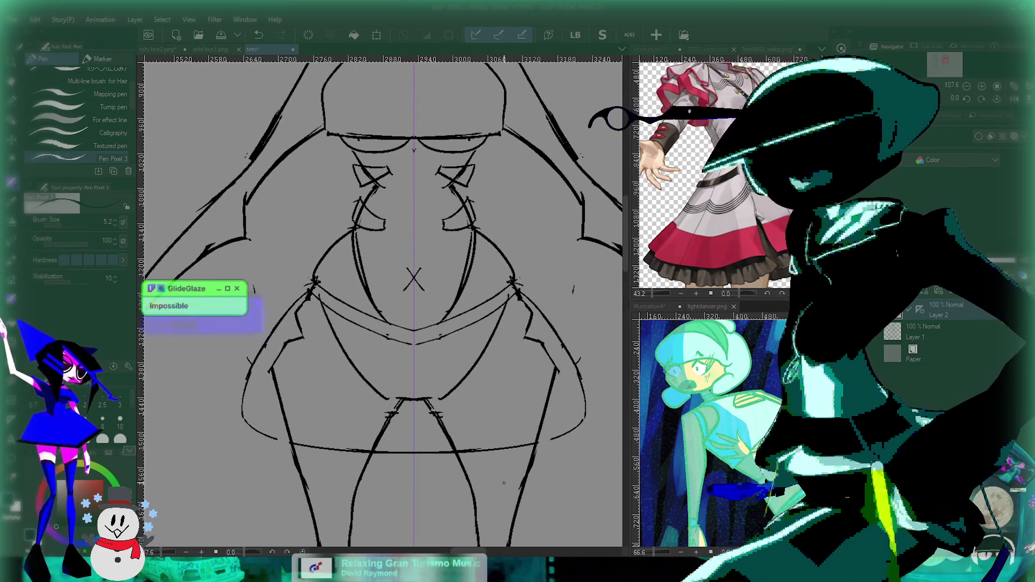
{"action": "scroll", "coordinate": [469, 450], "scroll_direction": "down", "scroll_amount": 2}
{"action": "scroll", "coordinate": [483, 415], "scroll_direction": "down", "scroll_amount": 2}
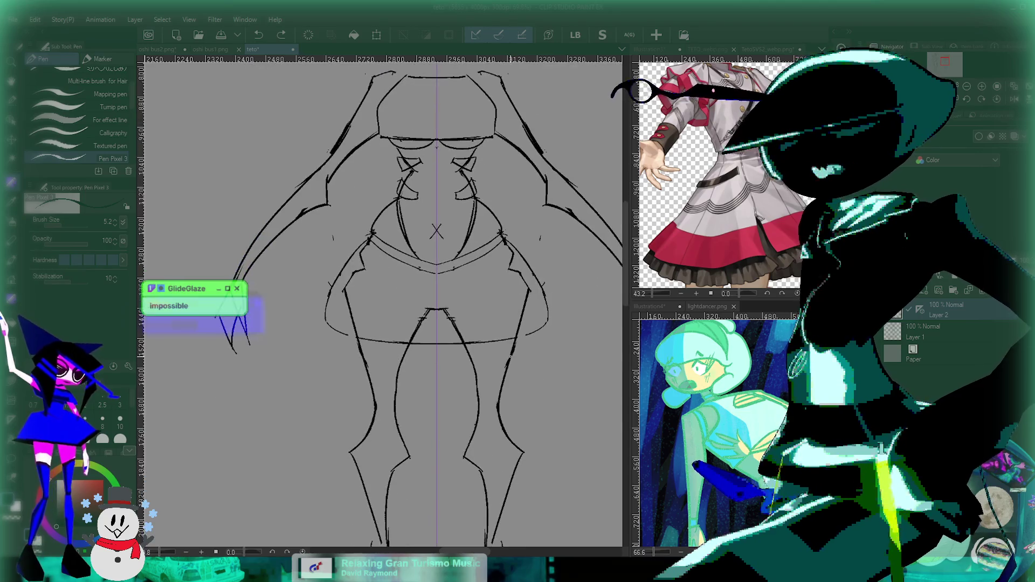
{"action": "scroll", "coordinate": [483, 415], "scroll_direction": "up", "scroll_amount": 1}
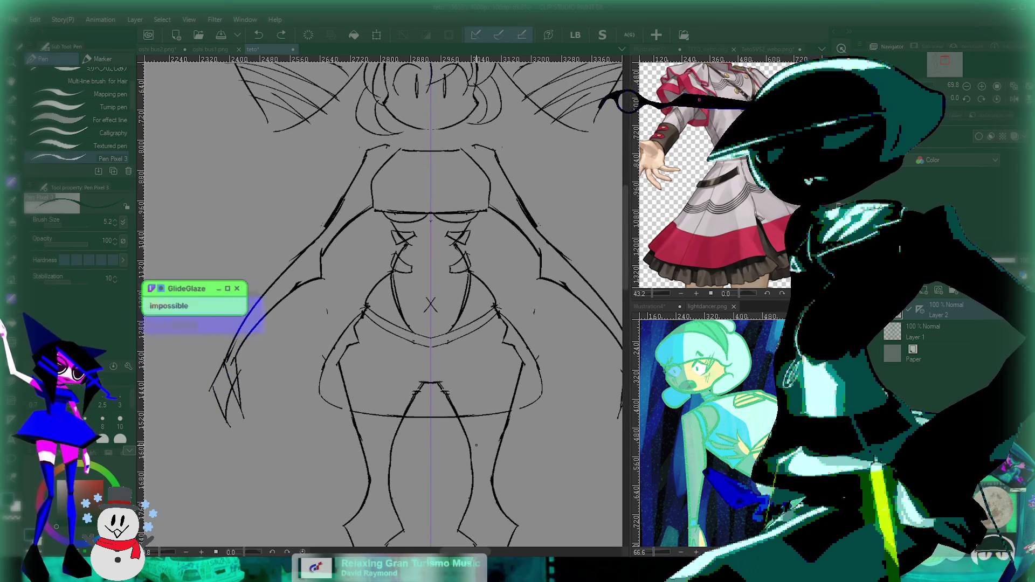
{"action": "left_click_drag", "start_coordinate": [477, 445], "coordinate": [453, 312]}
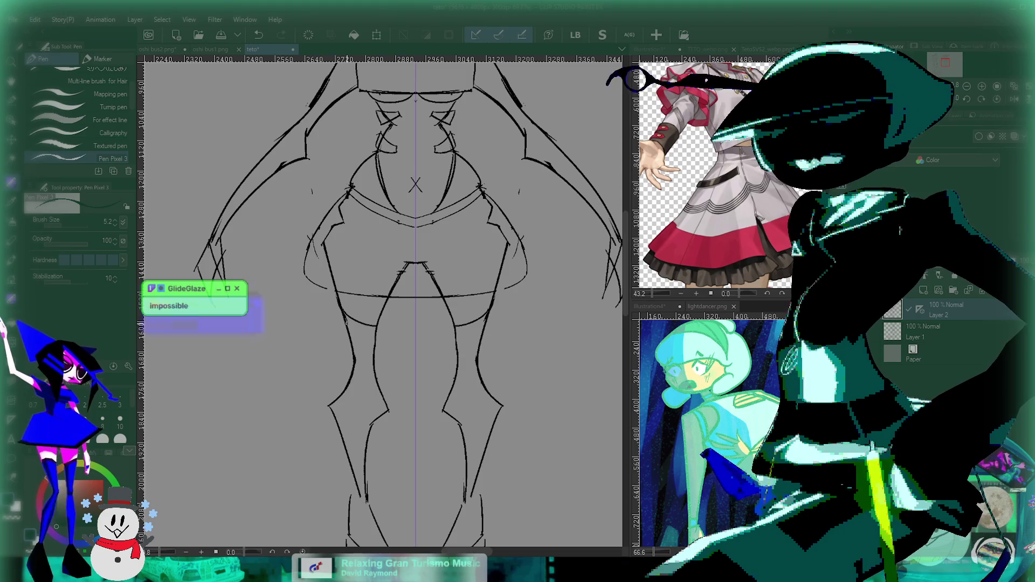
{"action": "scroll", "coordinate": [525, 358], "scroll_direction": "down", "scroll_amount": 2}
{"action": "scroll", "coordinate": [526, 358], "scroll_direction": "down", "scroll_amount": 2}
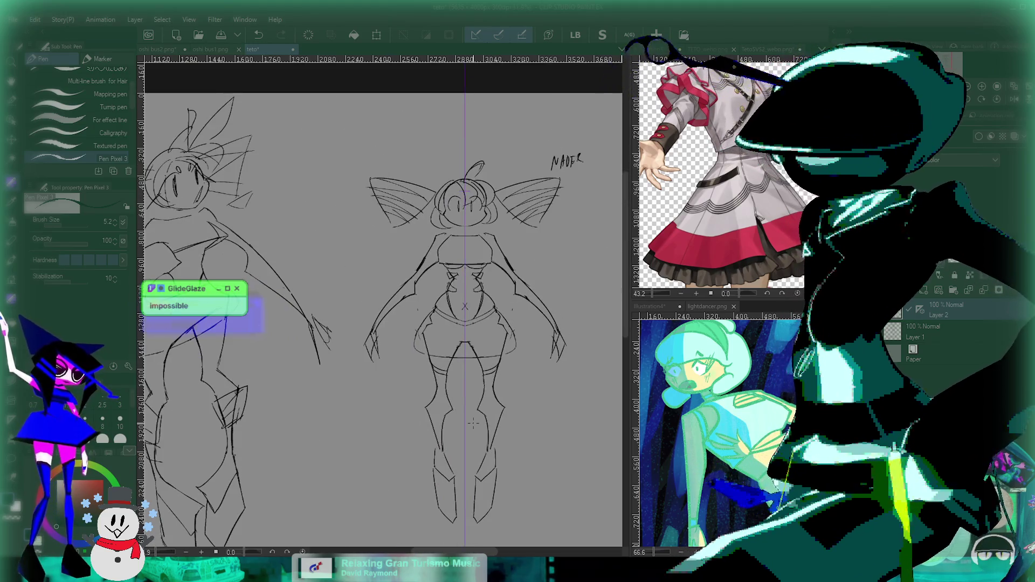
{"action": "scroll", "coordinate": [473, 423], "scroll_direction": "up", "scroll_amount": 2}
{"action": "scroll", "coordinate": [473, 423], "scroll_direction": "up", "scroll_amount": 2}
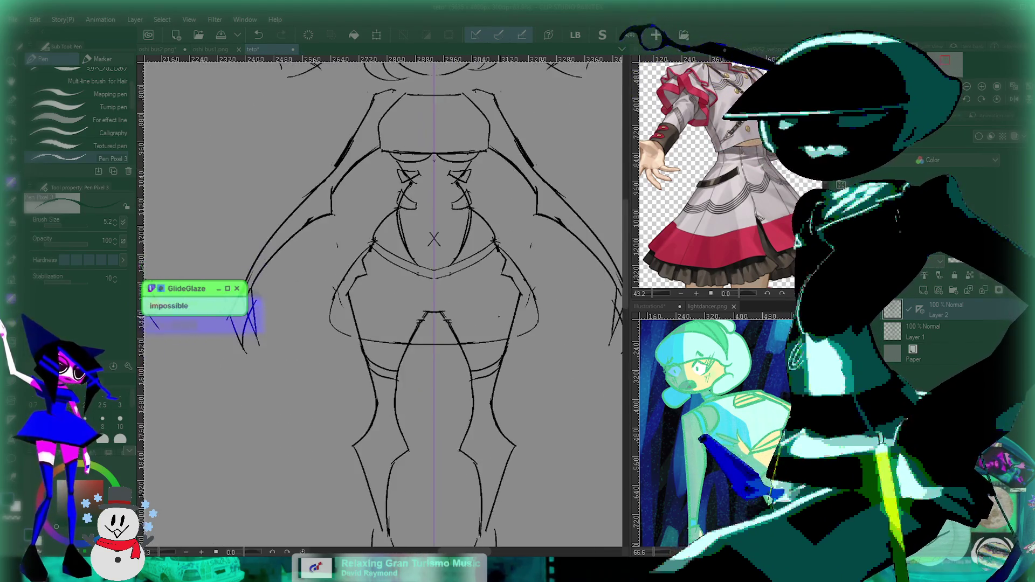
{"action": "scroll", "coordinate": [473, 323], "scroll_direction": "up", "scroll_amount": 2}
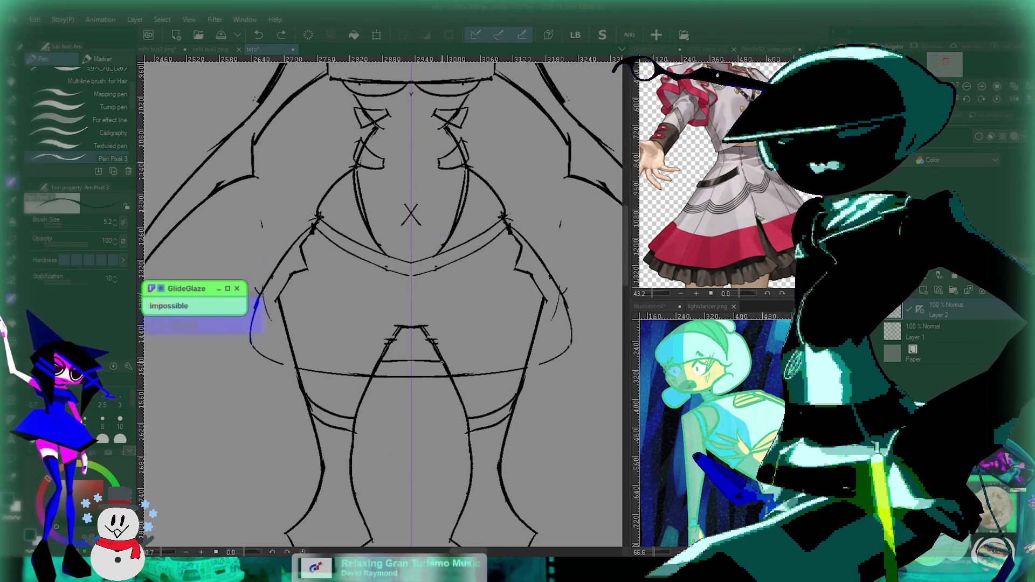
{"action": "scroll", "coordinate": [383, 304], "scroll_direction": "down", "scroll_amount": 3}
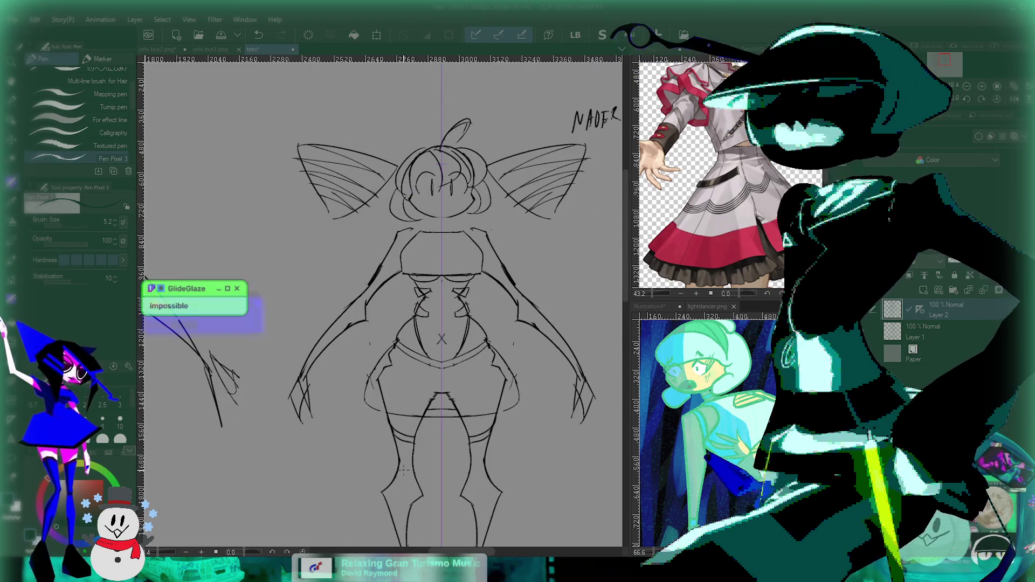
{"action": "scroll", "coordinate": [383, 305], "scroll_direction": "up", "scroll_amount": 1}
{"action": "scroll", "coordinate": [442, 318], "scroll_direction": "up", "scroll_amount": 2}
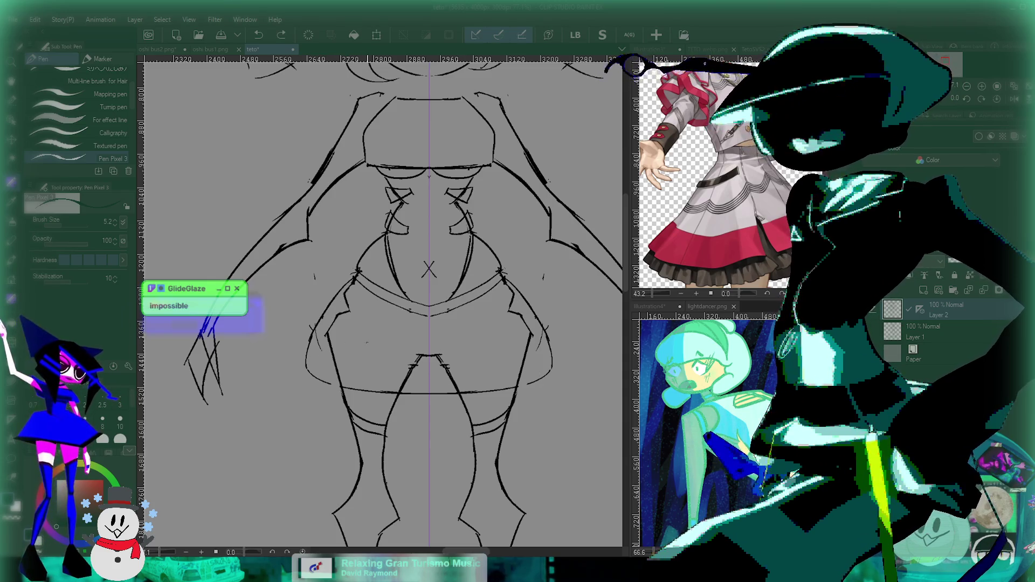
Redraw the band across the skirt hem as a narrower curve after two wider attempts.
{"action": "left_click_drag", "start_coordinate": [330, 347], "coordinate": [529, 345]}
{"action": "key", "text": "ctrl+z"}
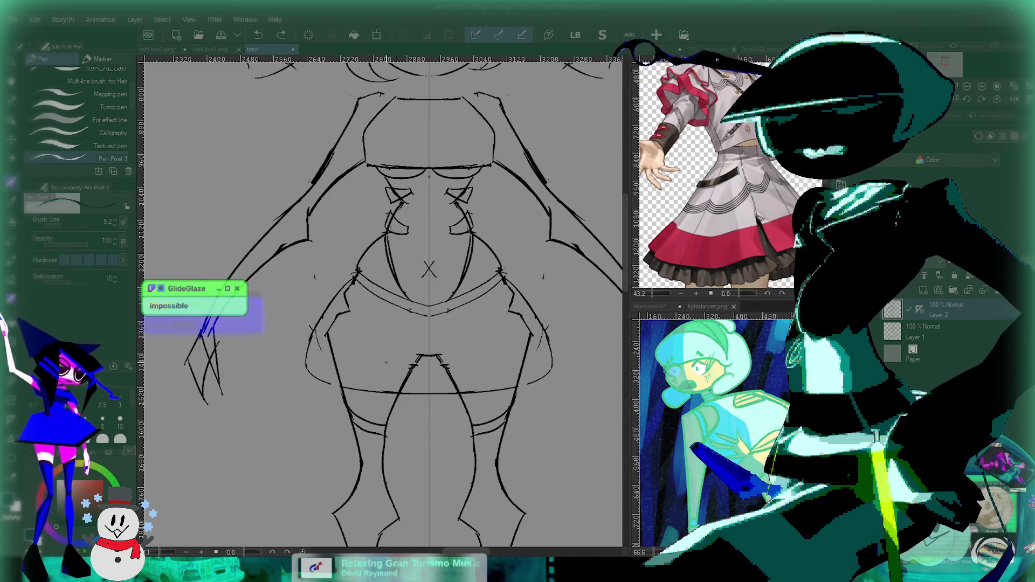
{"action": "left_click_drag", "start_coordinate": [294, 350], "coordinate": [565, 350]}
{"action": "key", "text": "ctrl+z"}
{"action": "left_click_drag", "start_coordinate": [305, 356], "coordinate": [552, 356]}
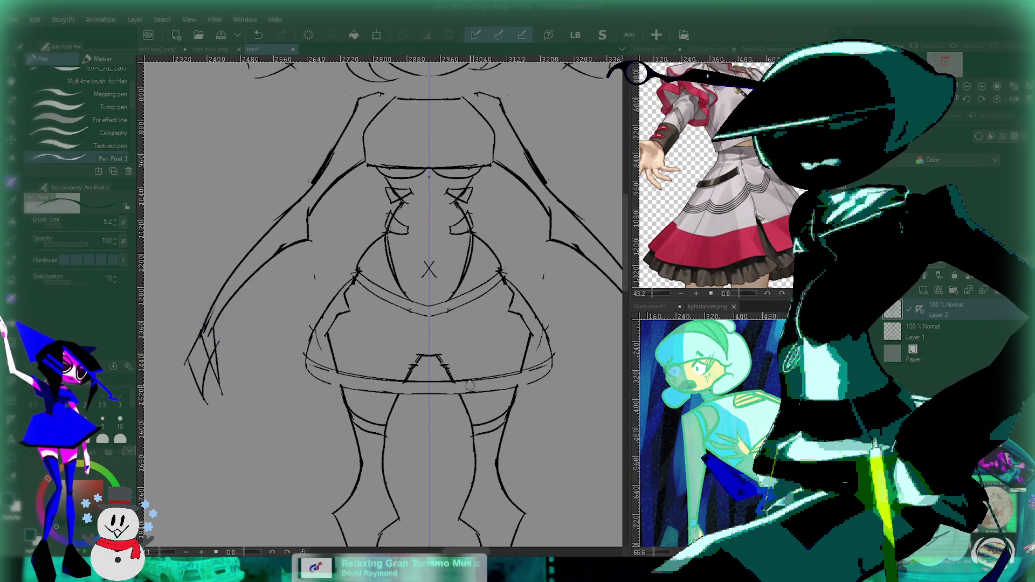
Remove the stray stroke near the left wing and recentre the figure.
{"action": "left_click_drag", "start_coordinate": [541, 380], "coordinate": [354, 390]}
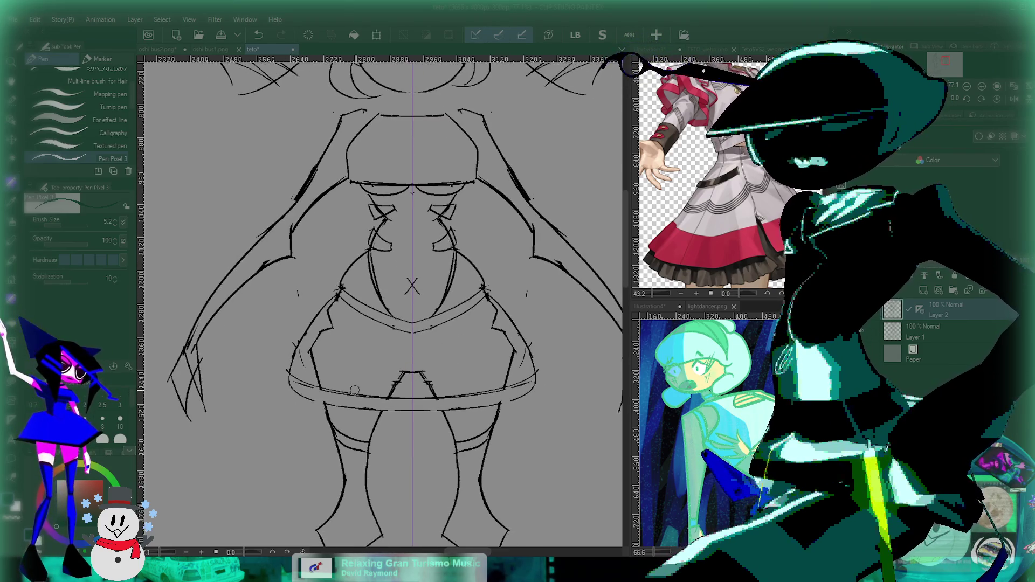
{"action": "scroll", "coordinate": [516, 486], "scroll_direction": "down", "scroll_amount": 3}
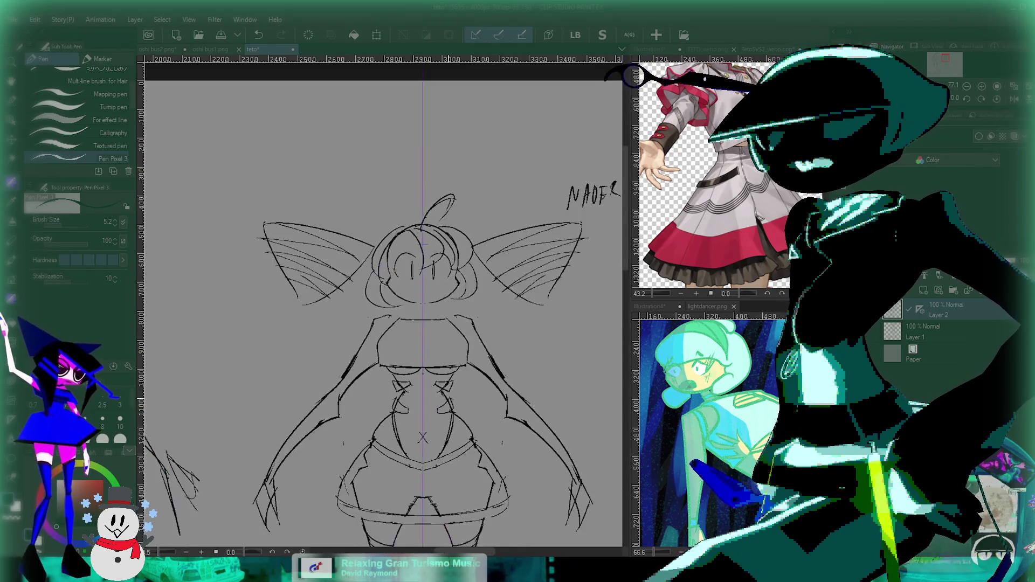
{"action": "scroll", "coordinate": [515, 486], "scroll_direction": "up", "scroll_amount": 2}
{"action": "scroll", "coordinate": [311, 334], "scroll_direction": "up", "scroll_amount": 2}
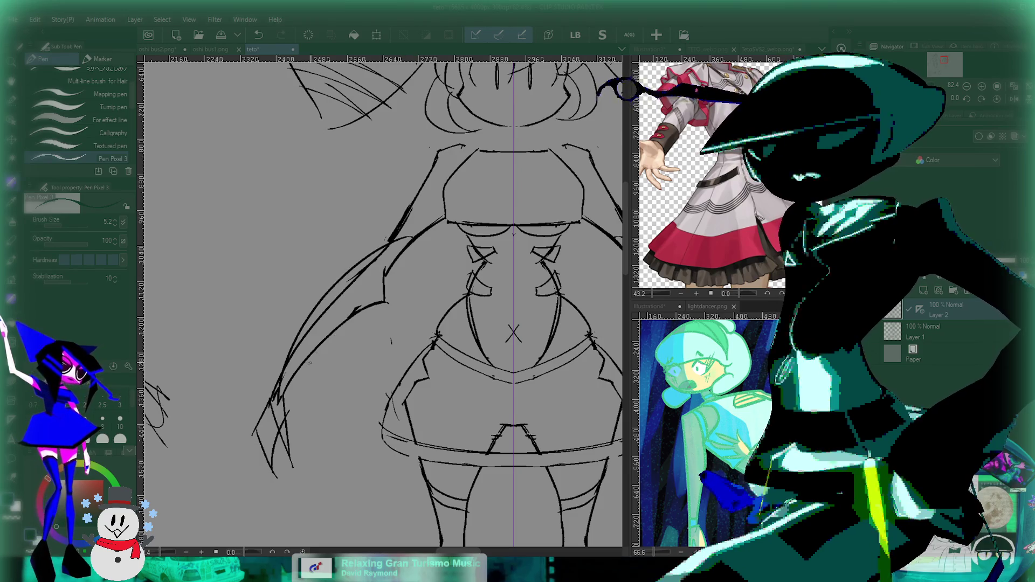
{"action": "key", "text": "ctrl+z"}
{"action": "key", "text": "ctrl+z"}
{"action": "key", "text": "ctrl+z"}
{"action": "key", "text": "ctrl+z"}
{"action": "left_click_drag", "start_coordinate": [513, 324], "coordinate": [428, 334]}
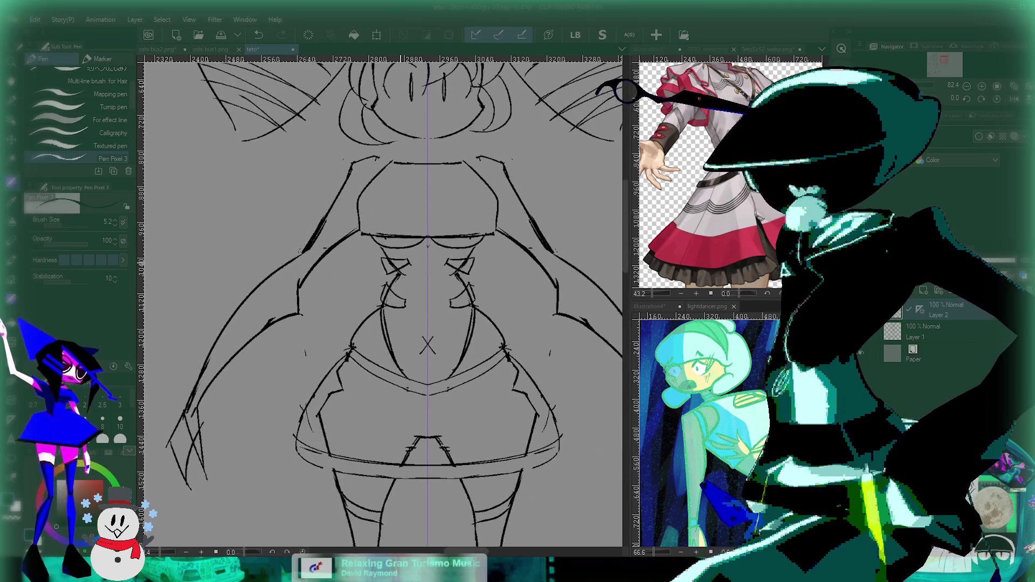
{"action": "scroll", "coordinate": [320, 374], "scroll_direction": "down", "scroll_amount": 3}
{"action": "scroll", "coordinate": [319, 374], "scroll_direction": "up", "scroll_amount": 3}
{"action": "scroll", "coordinate": [320, 374], "scroll_direction": "down", "scroll_amount": 3}
Select both clawed hands, scale them to 114%, shift them up and right, then deselect.
{"action": "key", "text": "m"}
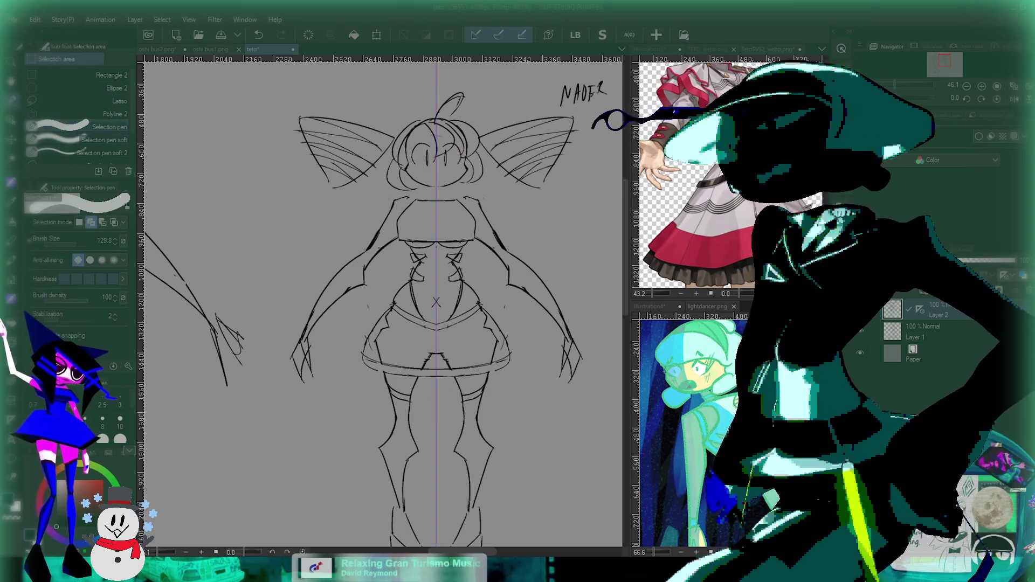
{"action": "scroll", "coordinate": [296, 345], "scroll_direction": "up", "scroll_amount": 2}
{"action": "left_click", "coordinate": [304, 369]}
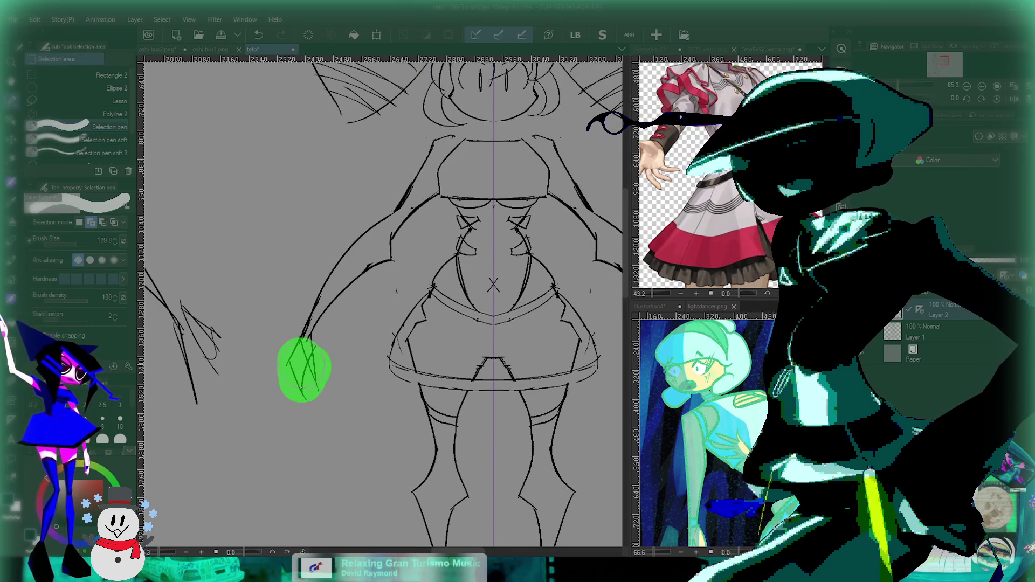
{"action": "left_click_drag", "start_coordinate": [304, 370], "coordinate": [302, 350]}
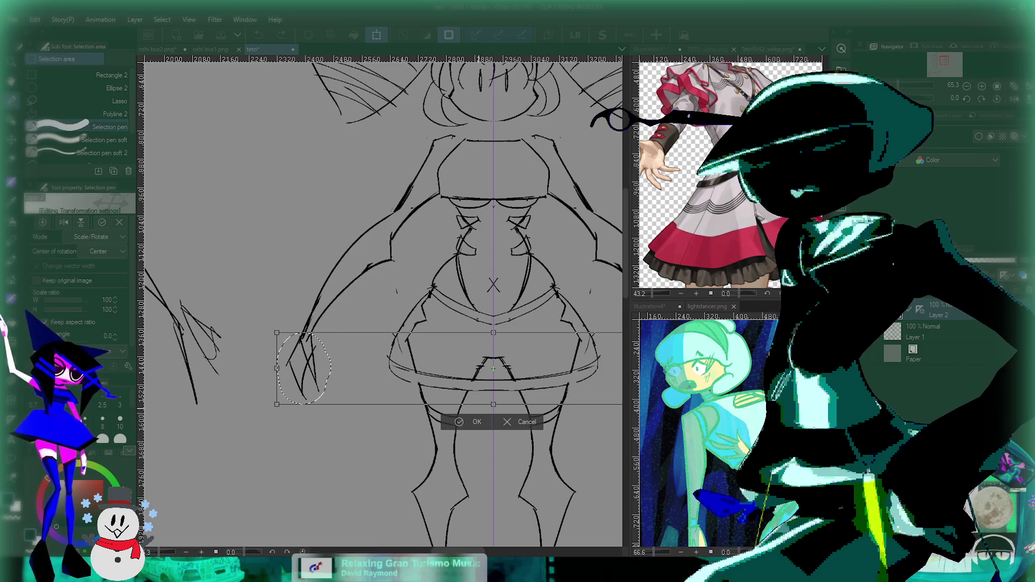
{"action": "left_click_drag", "start_coordinate": [277, 405], "coordinate": [245, 415]}
{"action": "mouse_move", "coordinate": [493, 373]}
{"action": "left_mouse_down"}
{"action": "mouse_move", "coordinate": [518, 370]}
{"action": "mouse_move", "coordinate": [394, 311]}
{"action": "left_mouse_up"}
{"action": "key", "text": "Return"}
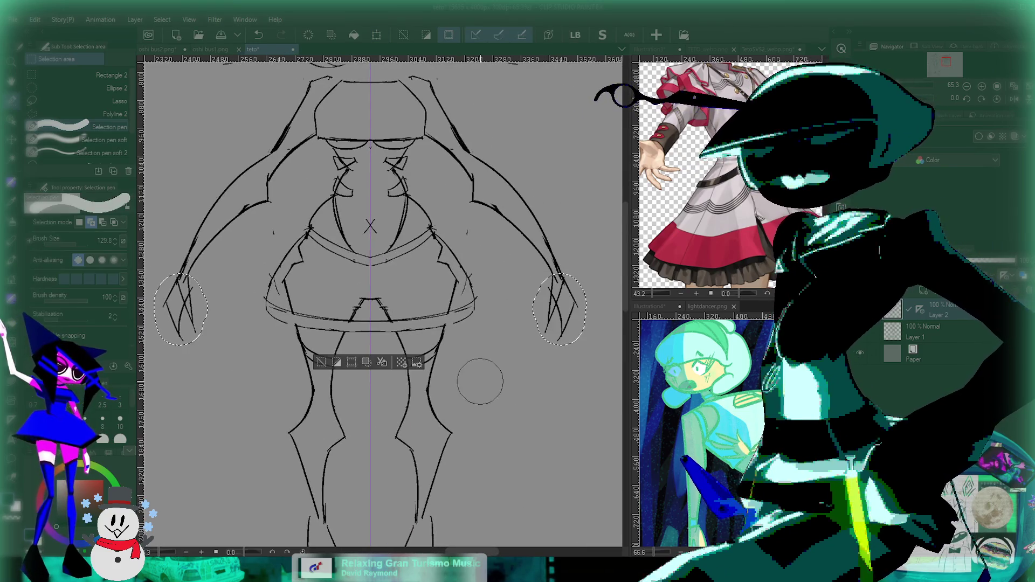
{"action": "scroll", "coordinate": [480, 377], "scroll_direction": "down", "scroll_amount": 2}
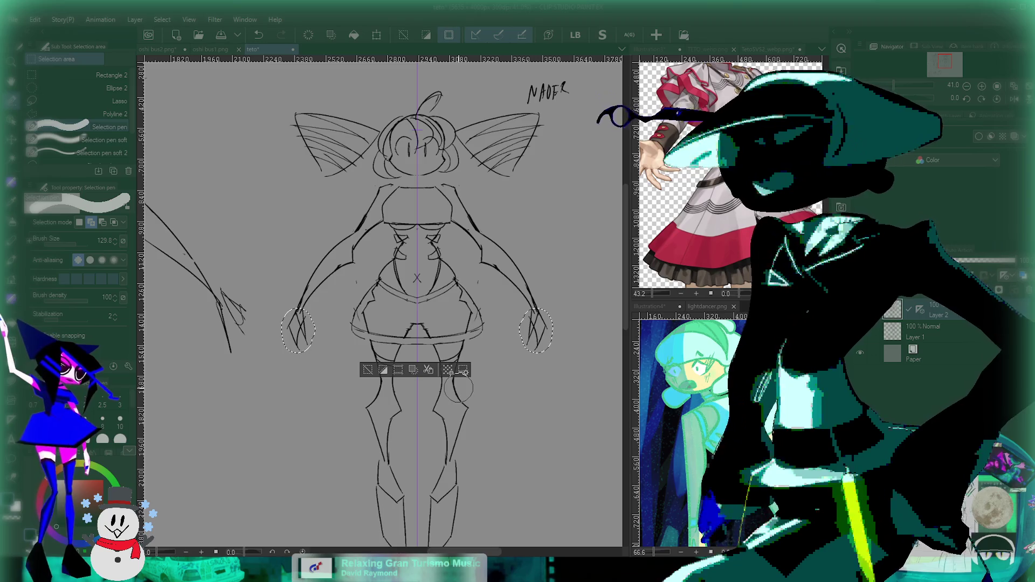
{"action": "key", "text": "ctrl+d"}
{"action": "key", "text": "p"}
{"action": "scroll", "coordinate": [276, 337], "scroll_direction": "up", "scroll_amount": 3}
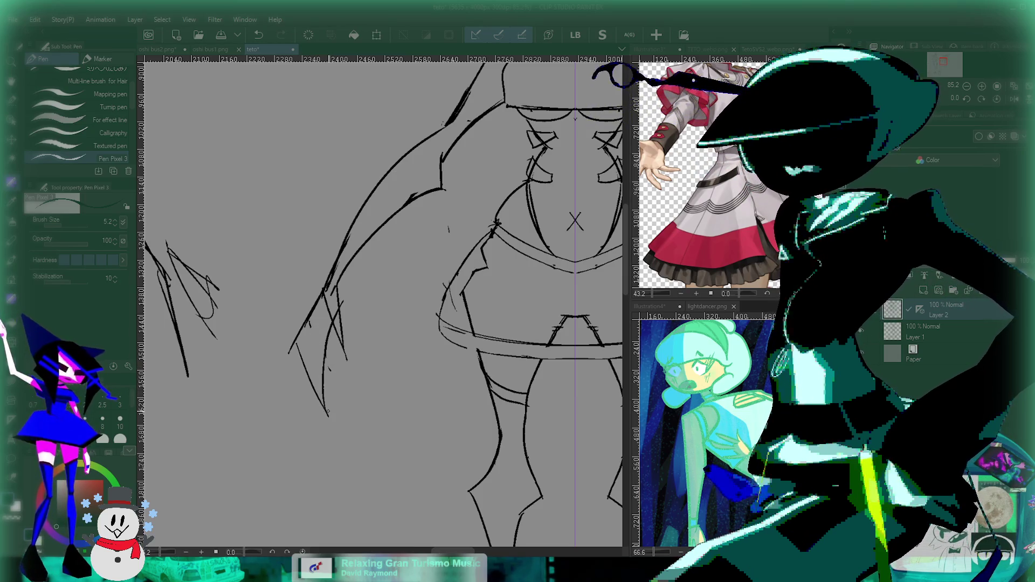
Save the character sketch file with Ctrl+S.
{"action": "left_click_drag", "start_coordinate": [399, 336], "coordinate": [373, 338]}
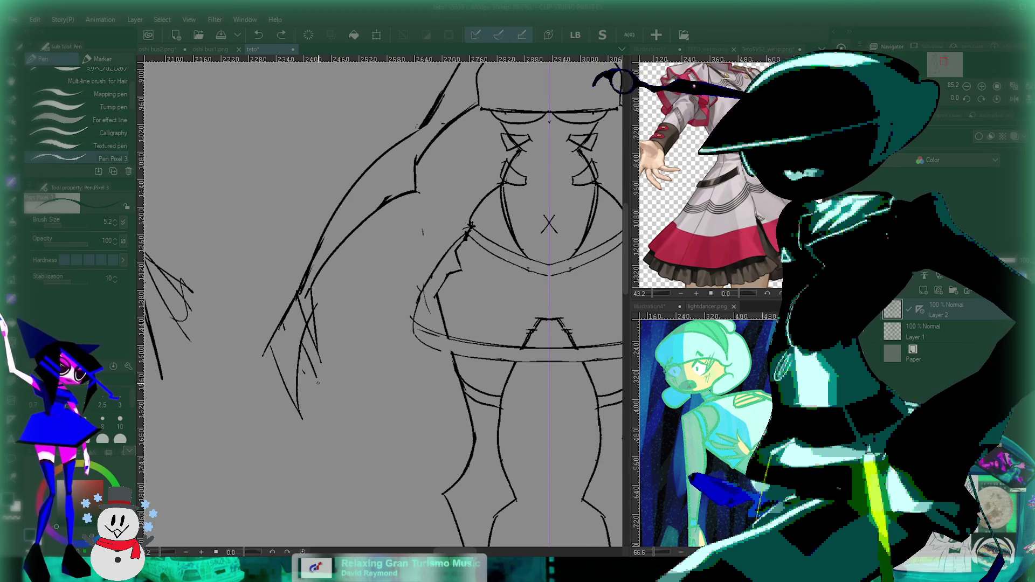
{"action": "scroll", "coordinate": [268, 347], "scroll_direction": "down", "scroll_amount": 2}
{"action": "scroll", "coordinate": [268, 347], "scroll_direction": "down", "scroll_amount": 3}
{"action": "left_click_drag", "start_coordinate": [348, 392], "coordinate": [366, 375]}
{"action": "key", "text": "ctrl+s"}
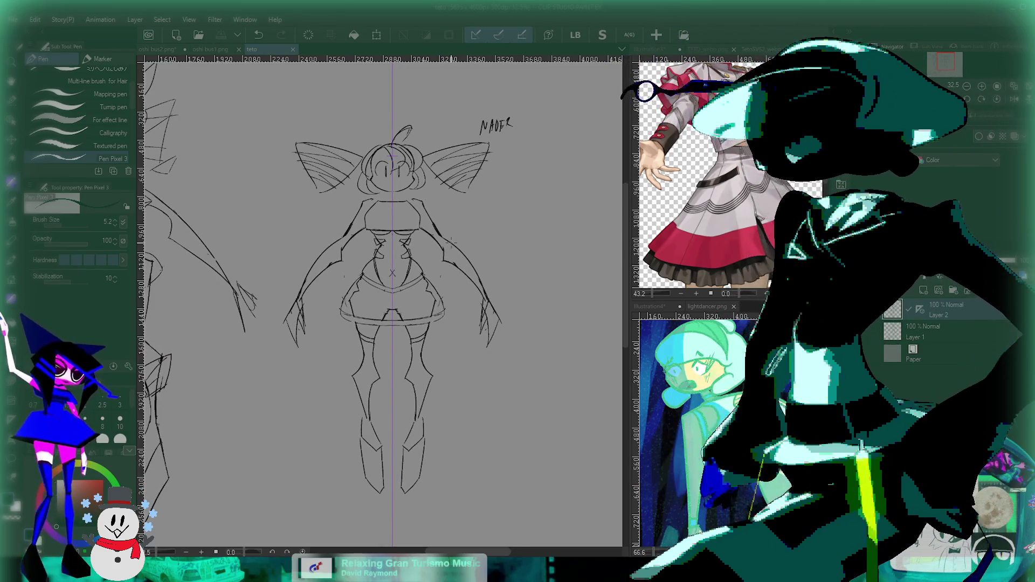
Try a rounder jaw line across the chin twice, then undo it to keep the pointed chin.
{"action": "scroll", "coordinate": [393, 258], "scroll_direction": "up", "scroll_amount": 1}
{"action": "scroll", "coordinate": [391, 227], "scroll_direction": "up", "scroll_amount": 3}
{"action": "scroll", "coordinate": [391, 213], "scroll_direction": "up", "scroll_amount": 2}
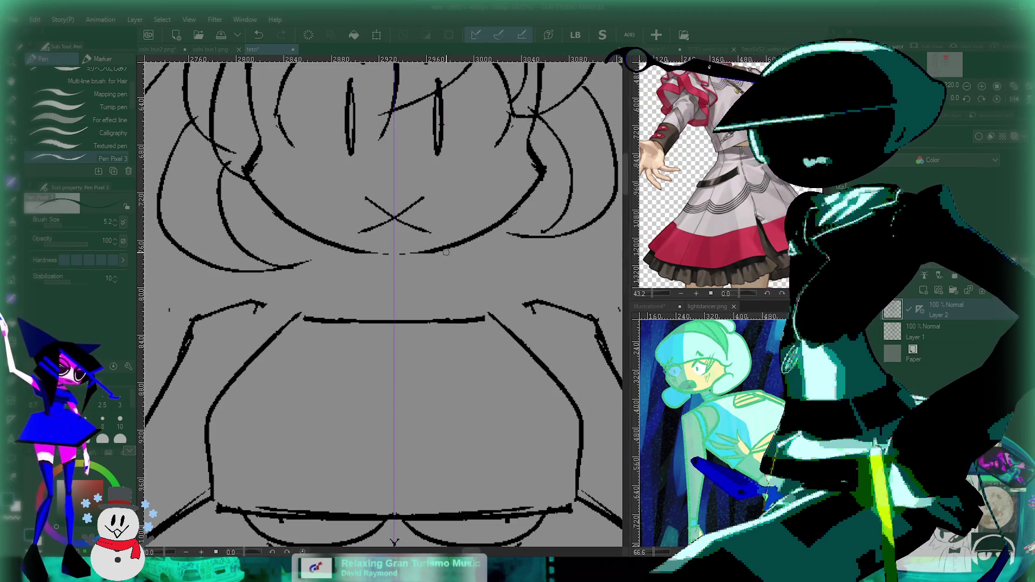
{"action": "scroll", "coordinate": [393, 216], "scroll_direction": "down", "scroll_amount": 4}
{"action": "scroll", "coordinate": [399, 306], "scroll_direction": "up", "scroll_amount": 5}
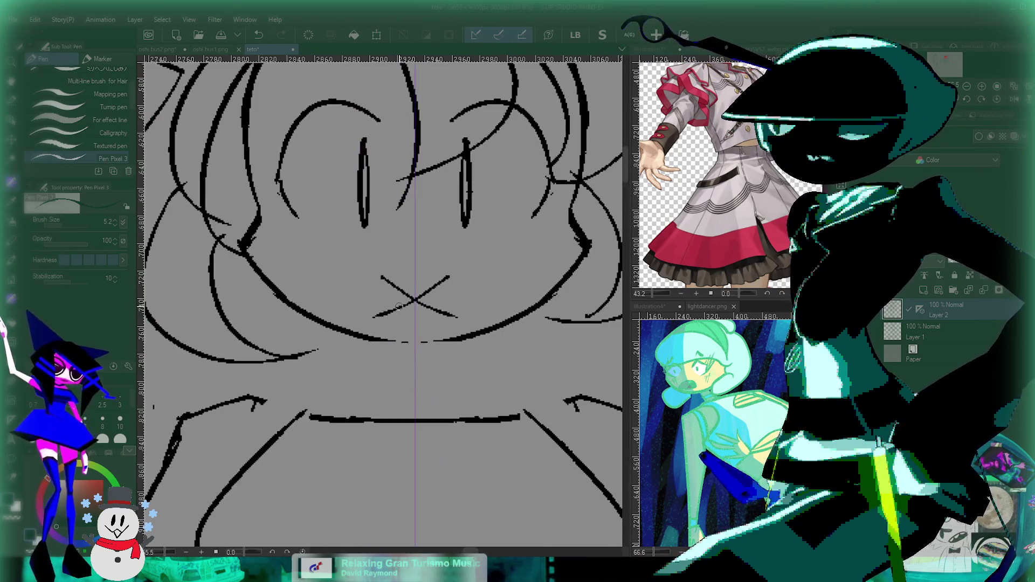
{"action": "left_click_drag", "start_coordinate": [283, 291], "coordinate": [549, 293]}
{"action": "key", "text": "ctrl+z"}
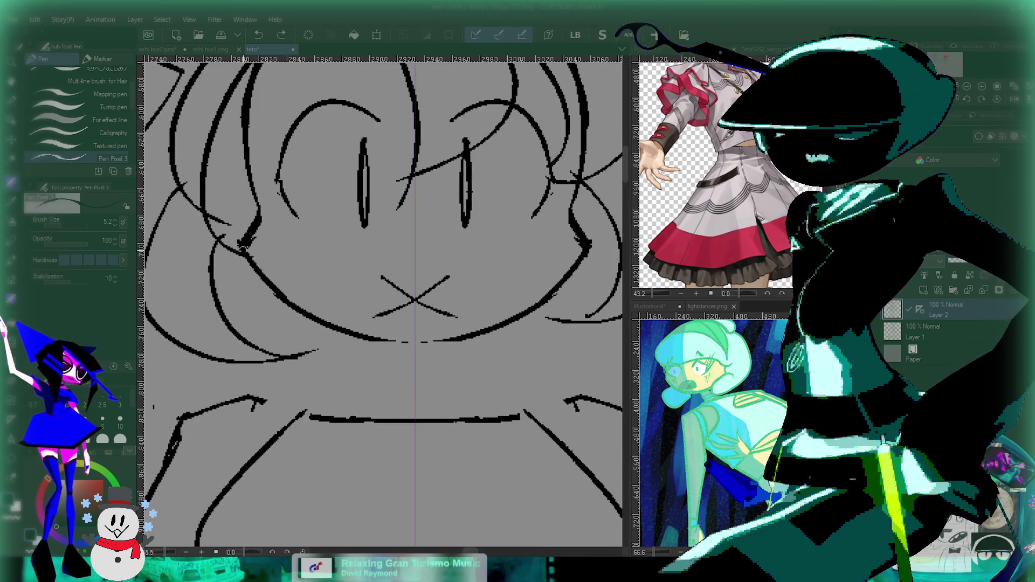
{"action": "left_click_drag", "start_coordinate": [290, 301], "coordinate": [538, 302]}
{"action": "key", "text": "ctrl+z"}
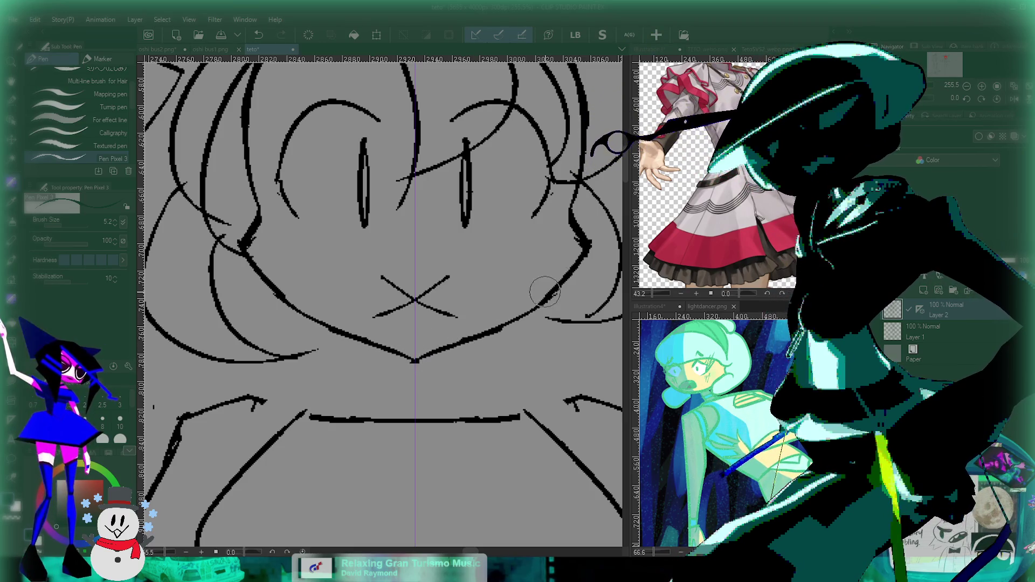
{"action": "scroll", "coordinate": [516, 342], "scroll_direction": "down", "scroll_amount": 5}
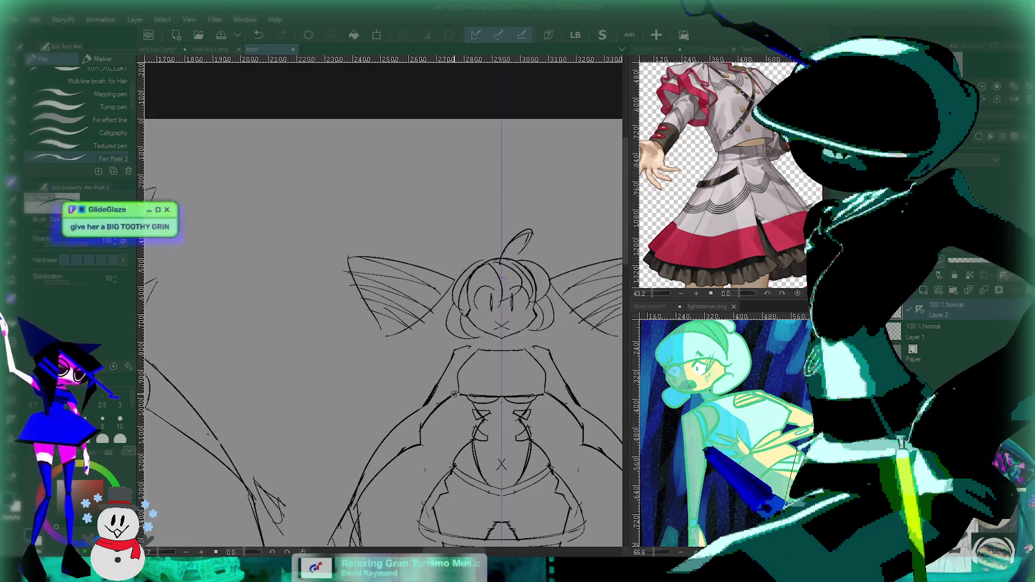
Replace the X-shaped mouth with a wide curved grin across the lower face.
{"action": "scroll", "coordinate": [463, 323], "scroll_direction": "up", "scroll_amount": 2}
{"action": "scroll", "coordinate": [384, 365], "scroll_direction": "up", "scroll_amount": 3}
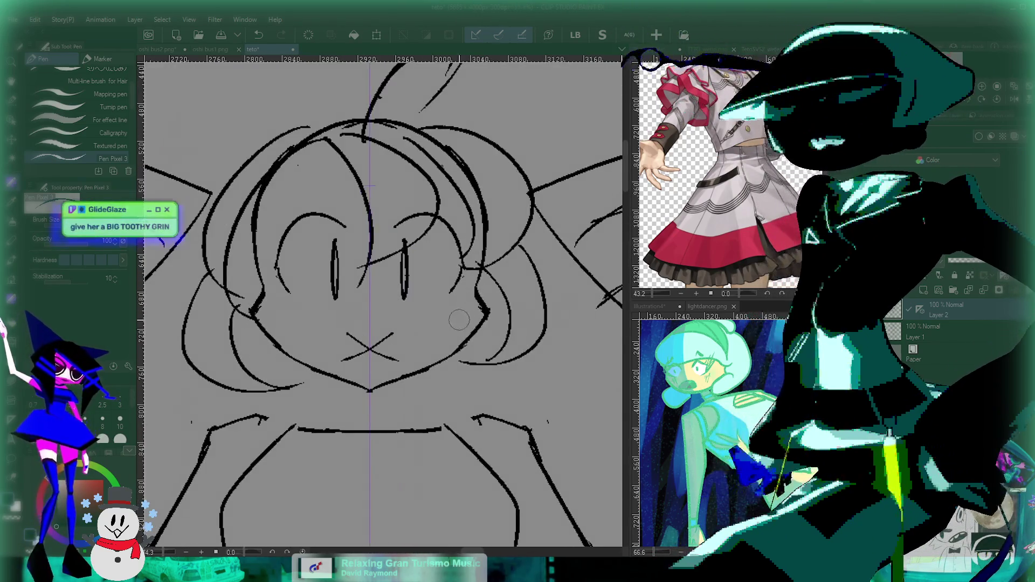
{"action": "key", "text": "ctrl+z"}
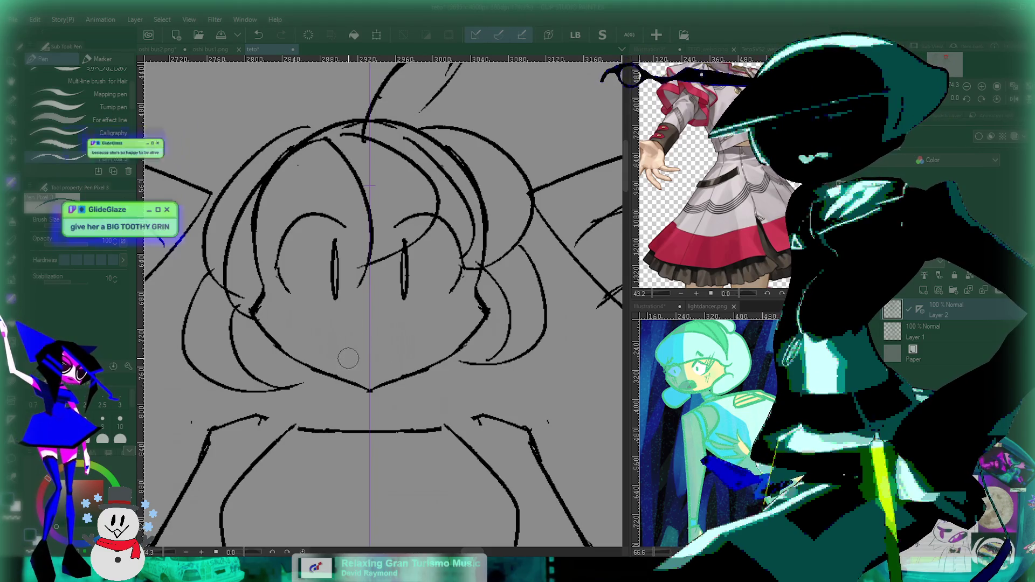
{"action": "left_click_drag", "start_coordinate": [251, 307], "coordinate": [476, 303]}
{"action": "key", "text": "ctrl+z"}
{"action": "left_click_drag", "start_coordinate": [253, 310], "coordinate": [482, 311]}
{"action": "key", "text": "ctrl+z"}
{"action": "left_click_drag", "start_coordinate": [254, 310], "coordinate": [482, 311]}
{"action": "key", "text": "ctrl+z"}
{"action": "left_click_drag", "start_coordinate": [265, 302], "coordinate": [475, 303]}
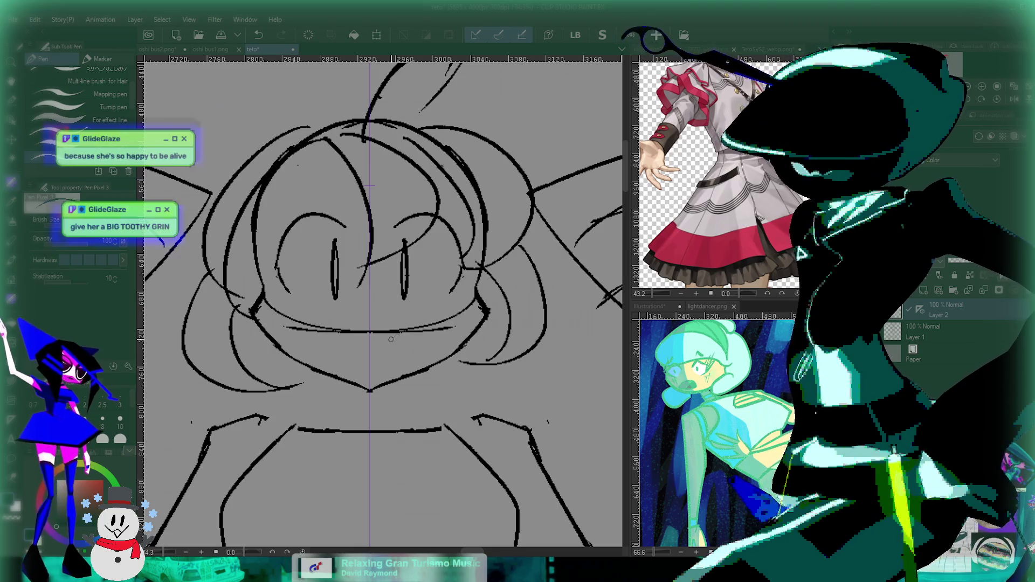
{"action": "key", "text": "ctrl+z"}
{"action": "left_click_drag", "start_coordinate": [284, 326], "coordinate": [457, 327]}
{"action": "key", "text": "ctrl+z"}
{"action": "left_click_drag", "start_coordinate": [253, 310], "coordinate": [482, 313]}
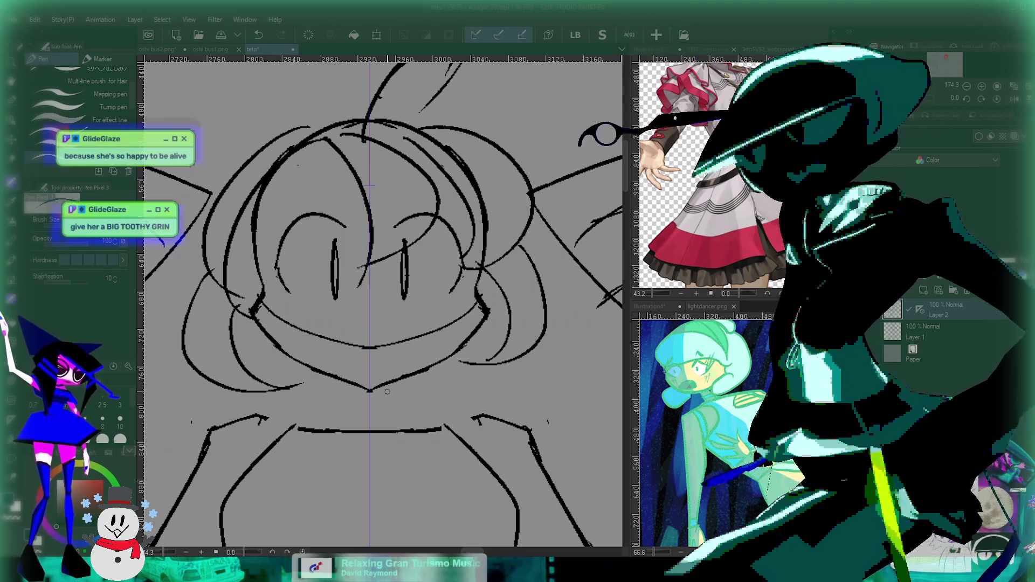
Add mouth-corner strokes, a lower lip and four tooth lines to form the toothy grin.
{"action": "left_click_drag", "start_coordinate": [279, 321], "coordinate": [279, 340]}
{"action": "left_click_drag", "start_coordinate": [460, 318], "coordinate": [459, 340]}
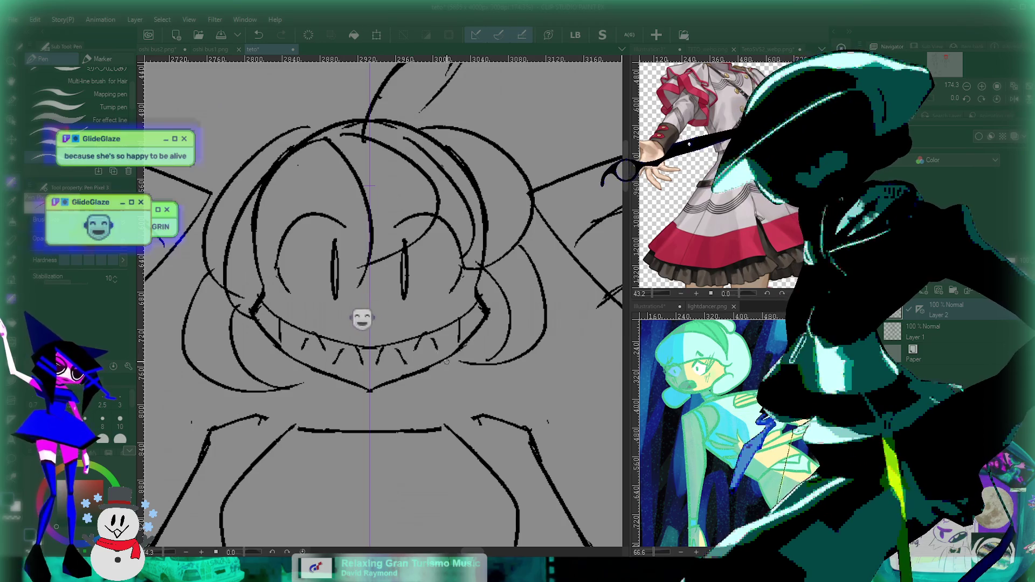
{"action": "left_click_drag", "start_coordinate": [253, 316], "coordinate": [485, 313]}
{"action": "left_click_drag", "start_coordinate": [286, 323], "coordinate": [280, 364]}
{"action": "mouse_move", "coordinate": [326, 342]}
{"action": "left_mouse_down"}
{"action": "mouse_move", "coordinate": [325, 371]}
{"action": "mouse_move", "coordinate": [370, 377]}
{"action": "left_mouse_up"}
{"action": "left_click_drag", "start_coordinate": [412, 339], "coordinate": [414, 372]}
{"action": "left_click_drag", "start_coordinate": [453, 329], "coordinate": [458, 361]}
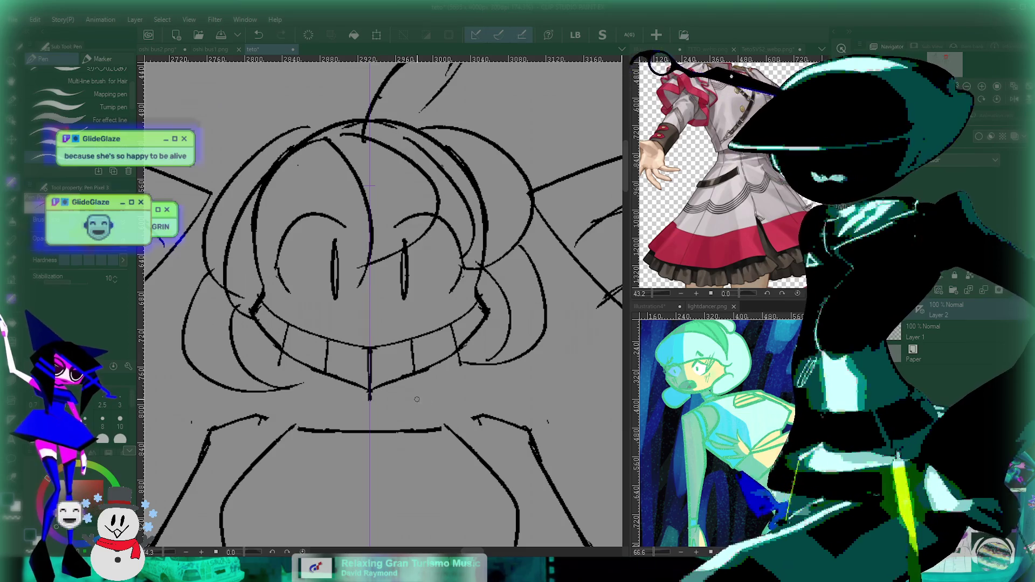
Undo the last face stroke and redo the removal of the rough eyebrow strokes.
{"action": "scroll", "coordinate": [360, 469], "scroll_direction": "down", "scroll_amount": 5}
{"action": "scroll", "coordinate": [441, 371], "scroll_direction": "up", "scroll_amount": 4}
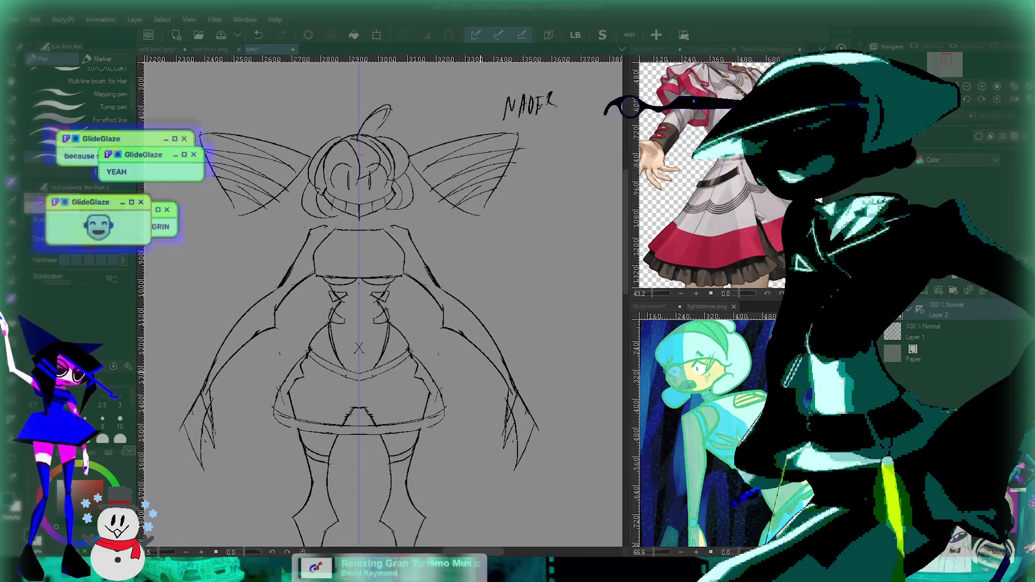
{"action": "scroll", "coordinate": [441, 370], "scroll_direction": "down", "scroll_amount": 2}
{"action": "scroll", "coordinate": [453, 345], "scroll_direction": "down", "scroll_amount": 2}
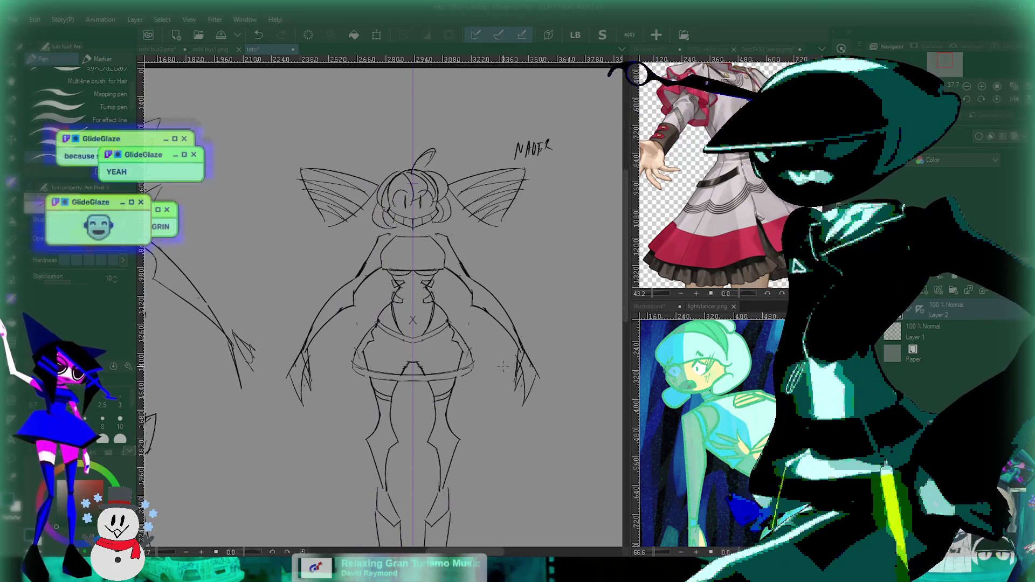
{"action": "scroll", "coordinate": [455, 180], "scroll_direction": "up", "scroll_amount": 3}
{"action": "scroll", "coordinate": [467, 207], "scroll_direction": "up", "scroll_amount": 2}
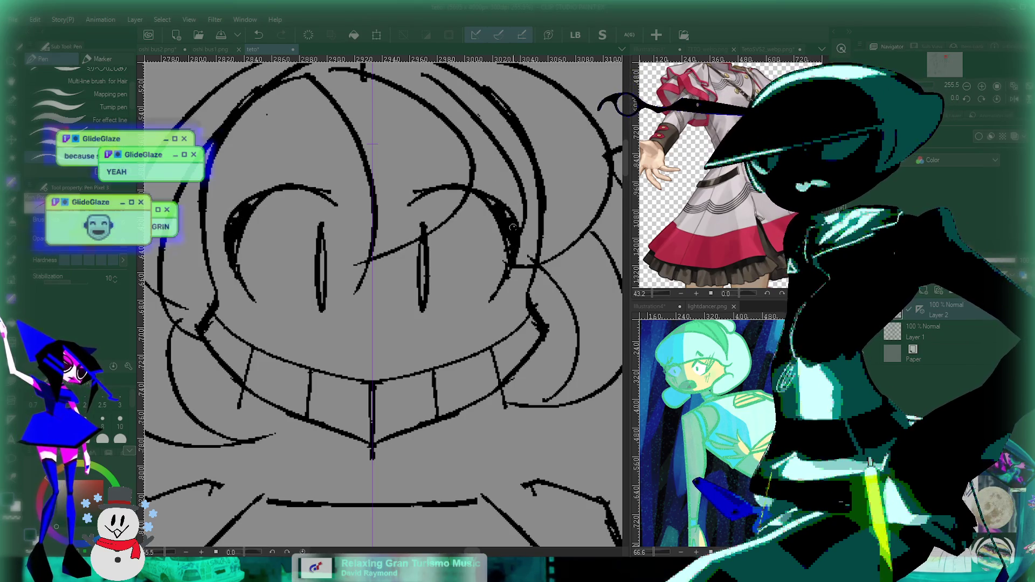
{"action": "scroll", "coordinate": [484, 192], "scroll_direction": "left", "scroll_amount": 1}
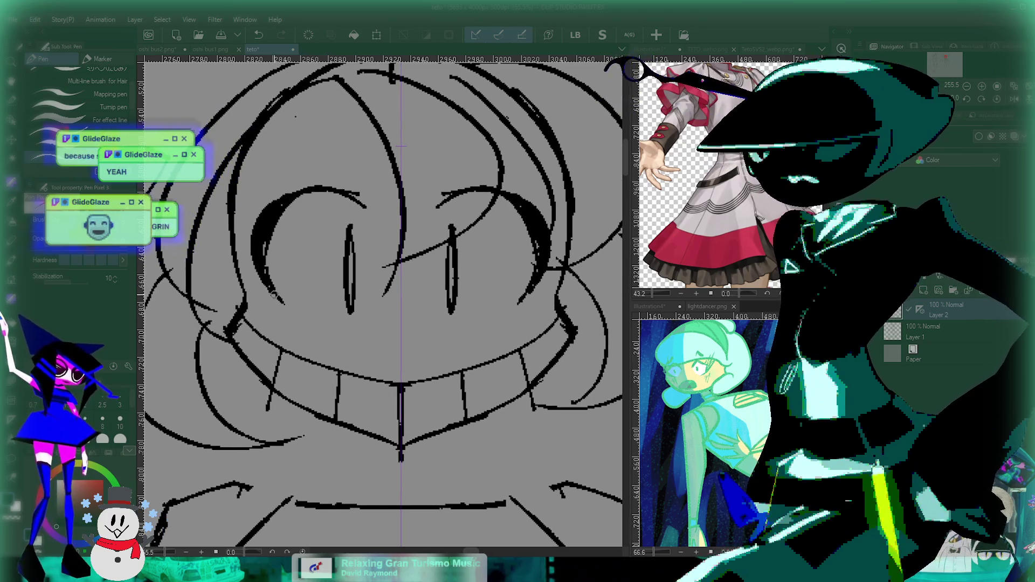
{"action": "key", "text": "ctrl+z"}
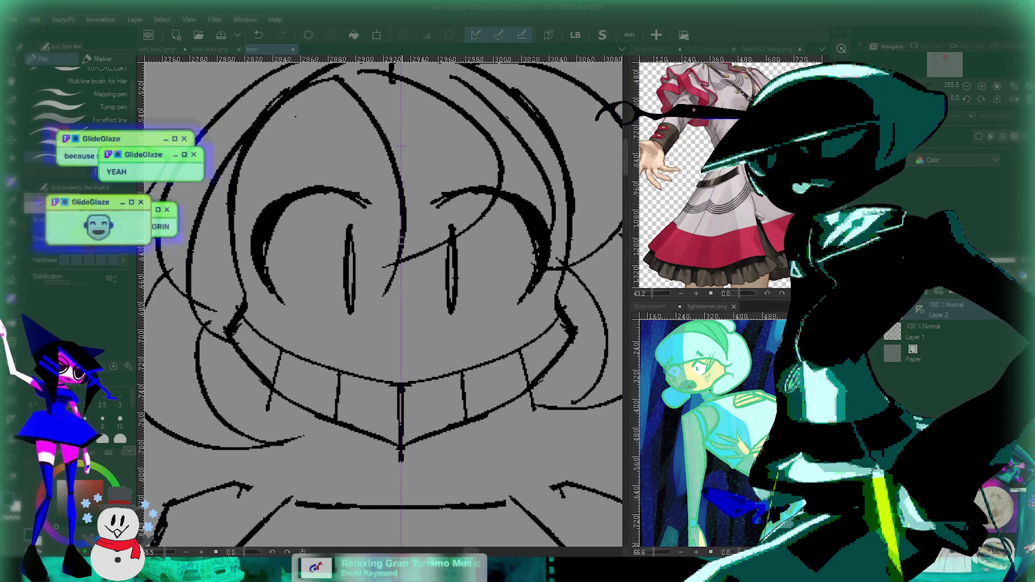
{"action": "key", "text": "ctrl+y"}
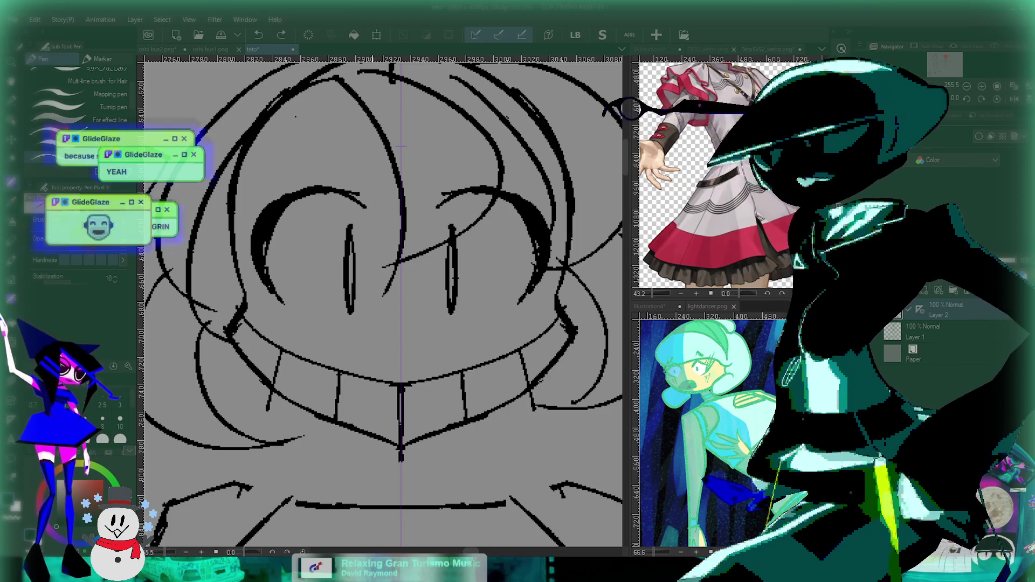
{"action": "scroll", "coordinate": [365, 208], "scroll_direction": "down", "scroll_amount": 10}
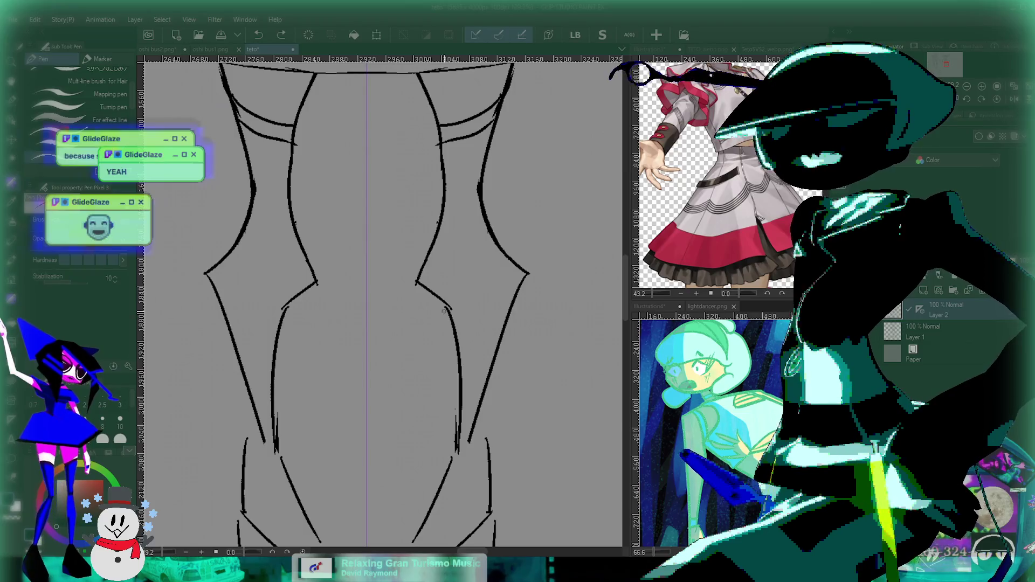
Draw mirrored diagonal leg strokes, a V-shaped hip stroke and lines down the inner legs.
{"action": "left_click_drag", "start_coordinate": [432, 337], "coordinate": [593, 239]}
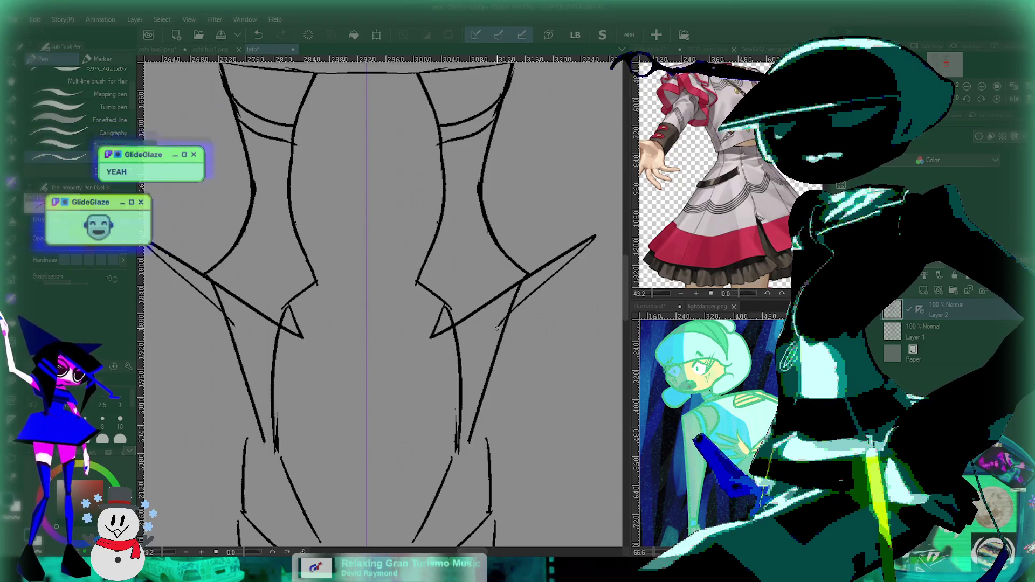
{"action": "scroll", "coordinate": [518, 321], "scroll_direction": "down", "scroll_amount": 5}
{"action": "scroll", "coordinate": [559, 304], "scroll_direction": "up", "scroll_amount": 5}
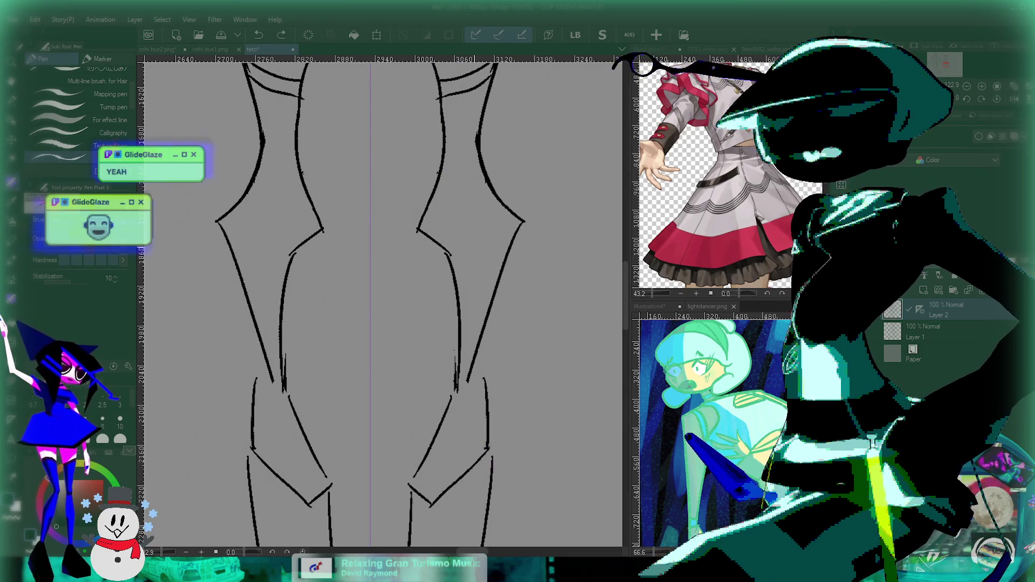
{"action": "left_click_drag", "start_coordinate": [454, 263], "coordinate": [489, 314]}
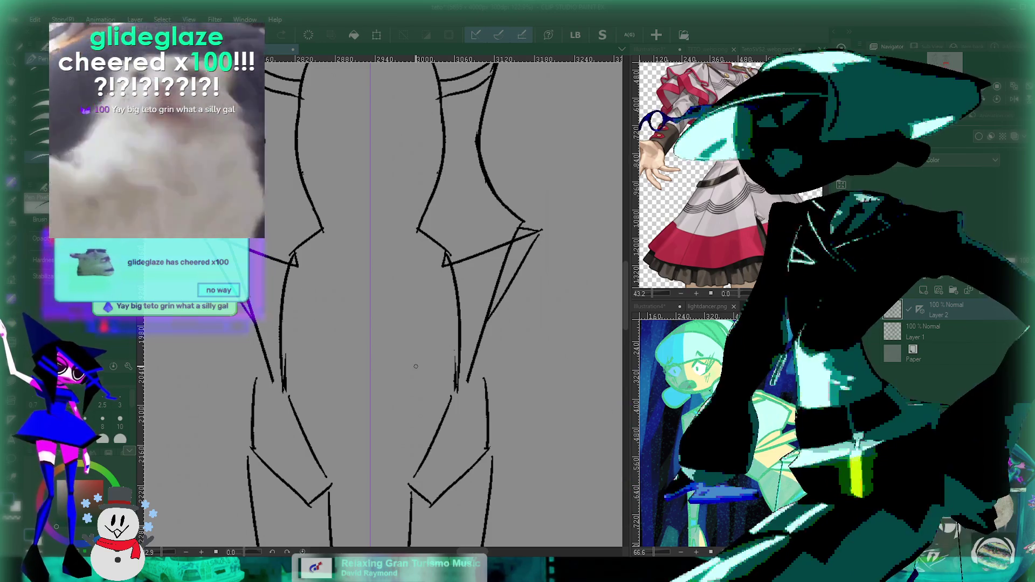
{"action": "left_click_drag", "start_coordinate": [297, 264], "coordinate": [281, 409]}
{"action": "left_click_drag", "start_coordinate": [443, 267], "coordinate": [459, 410]}
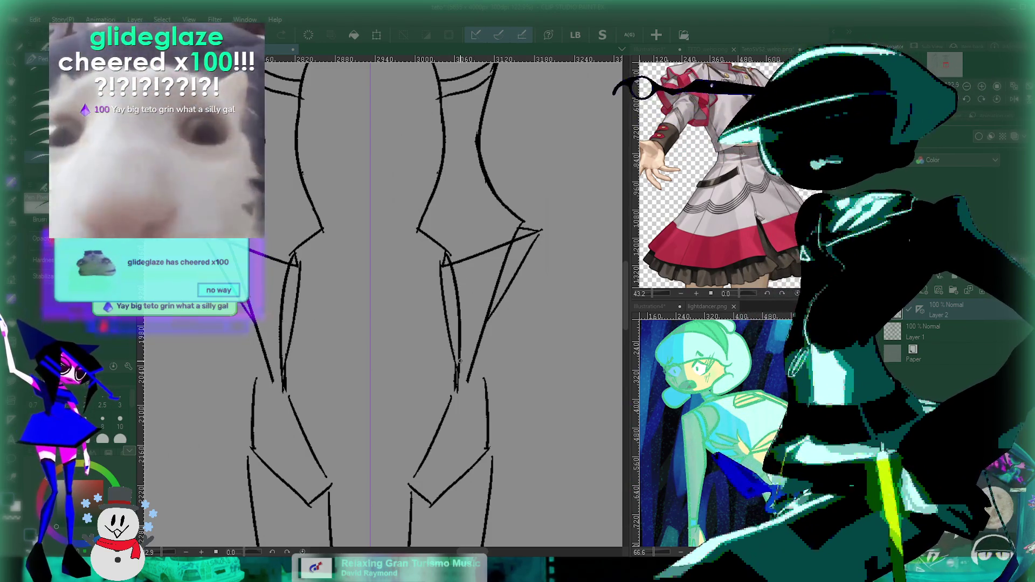
Rework the hip stroke with undo and redo, leaving a short hip stub.
{"action": "key", "text": "ctrl+z"}
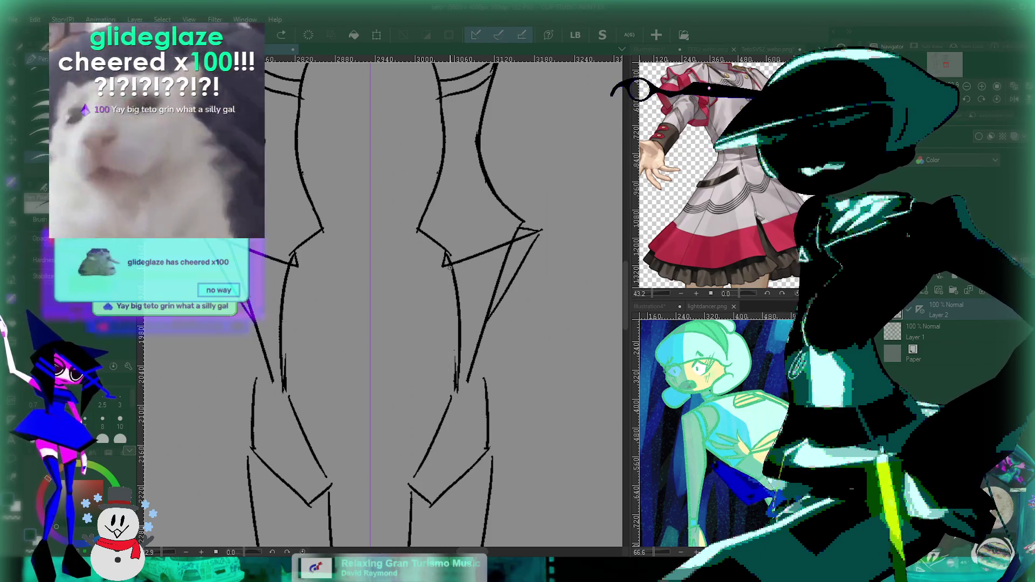
{"action": "key", "text": "ctrl+z"}
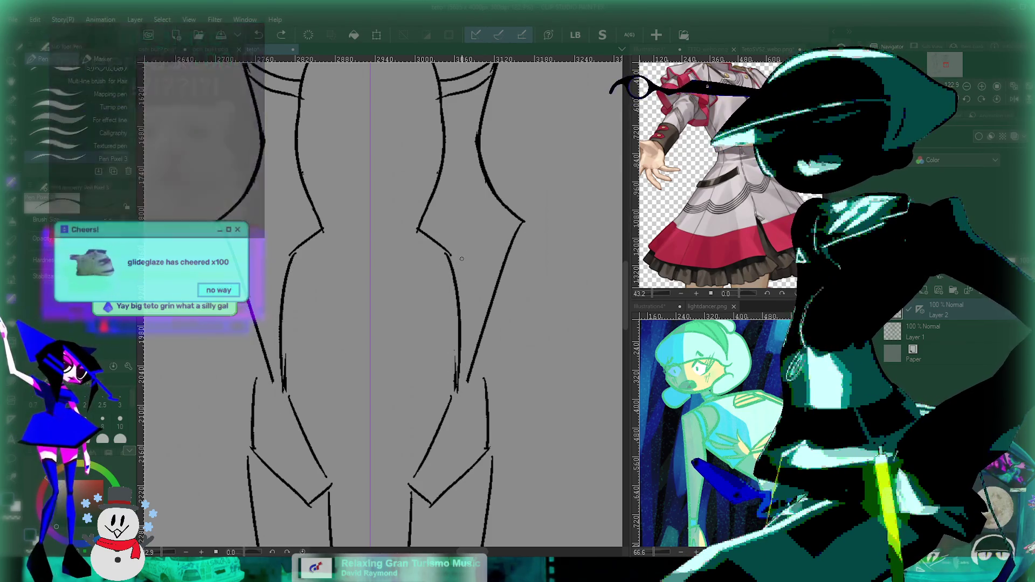
{"action": "left_click_drag", "start_coordinate": [453, 262], "coordinate": [557, 230]}
{"action": "key", "text": "ctrl+y"}
{"action": "key", "text": "ctrl+y"}
{"action": "left_click_drag", "start_coordinate": [526, 281], "coordinate": [523, 270]}
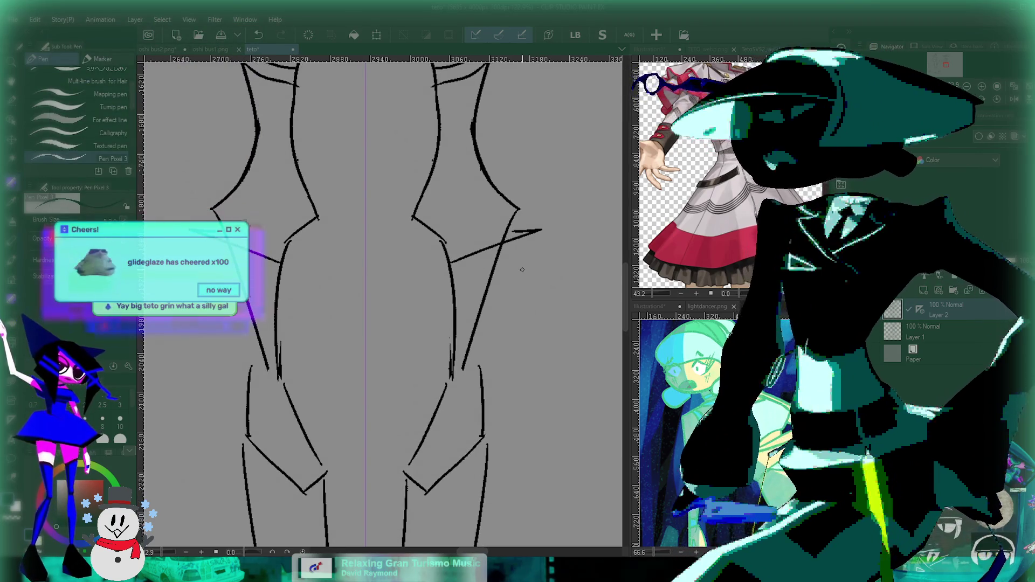
{"action": "key", "text": "ctrl+z"}
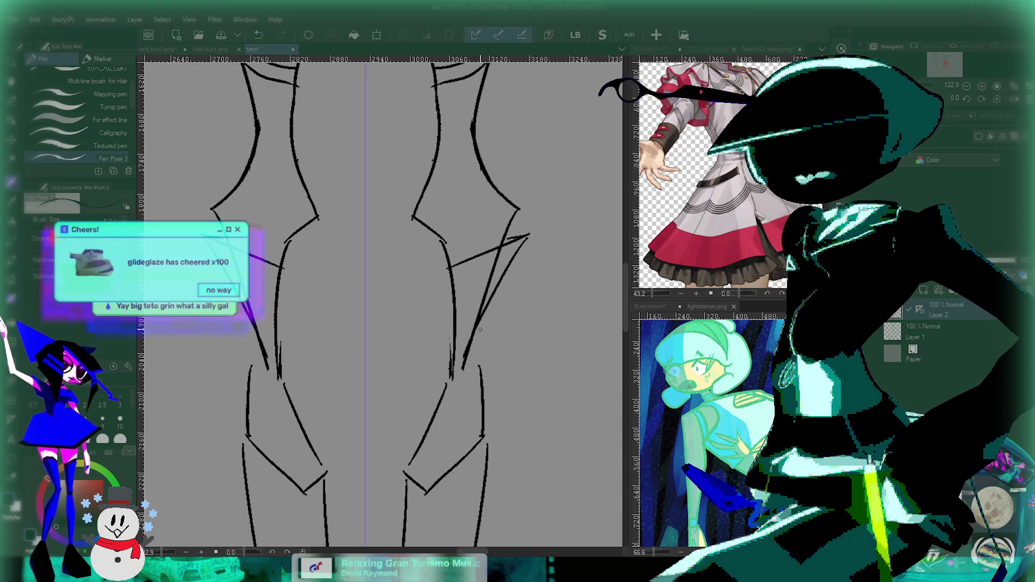
{"action": "scroll", "coordinate": [382, 302], "scroll_direction": "down", "scroll_amount": 5}
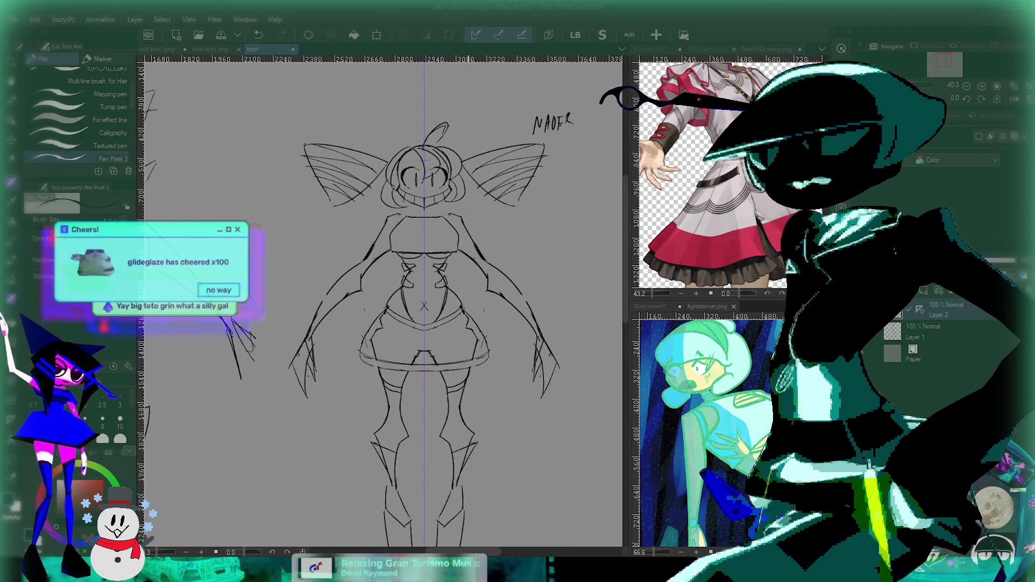
Undo the newly drawn pupils to restore the earlier ones, then zoom to check.
{"action": "scroll", "coordinate": [449, 220], "scroll_direction": "up", "scroll_amount": 8}
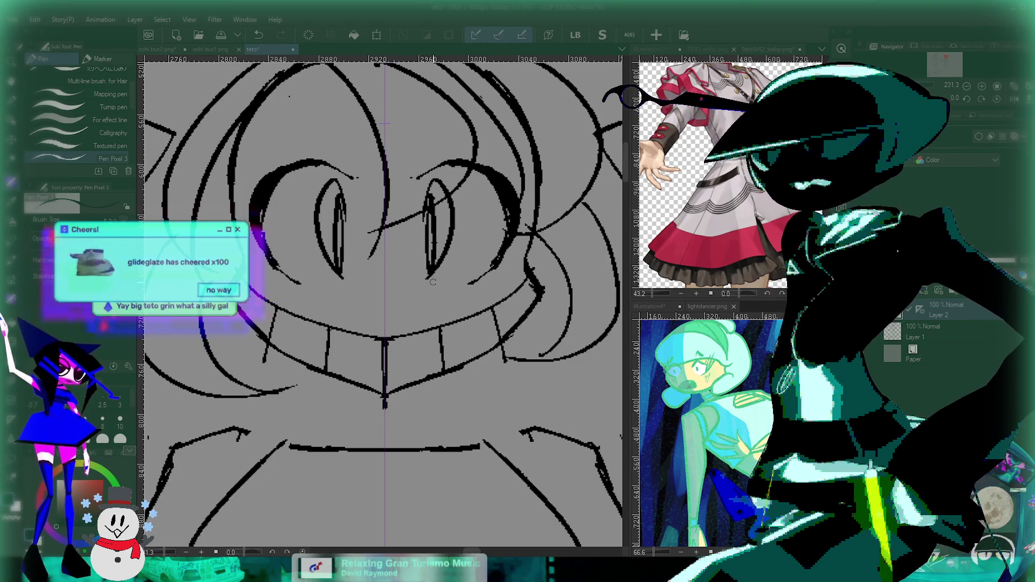
{"action": "key", "text": "ctrl+z"}
{"action": "key", "text": "ctrl+z"}
{"action": "key", "text": "ctrl+z"}
{"action": "key", "text": "ctrl+z"}
{"action": "key", "text": "ctrl+z"}
{"action": "scroll", "coordinate": [469, 302], "scroll_direction": "down", "scroll_amount": 1}
{"action": "scroll", "coordinate": [485, 310], "scroll_direction": "down", "scroll_amount": 1}
{"action": "scroll", "coordinate": [517, 325], "scroll_direction": "down", "scroll_amount": 2}
{"action": "scroll", "coordinate": [517, 325], "scroll_direction": "up", "scroll_amount": 2}
{"action": "scroll", "coordinate": [461, 293], "scroll_direction": "up", "scroll_amount": 2}
{"action": "scroll", "coordinate": [484, 300], "scroll_direction": "down", "scroll_amount": 2}
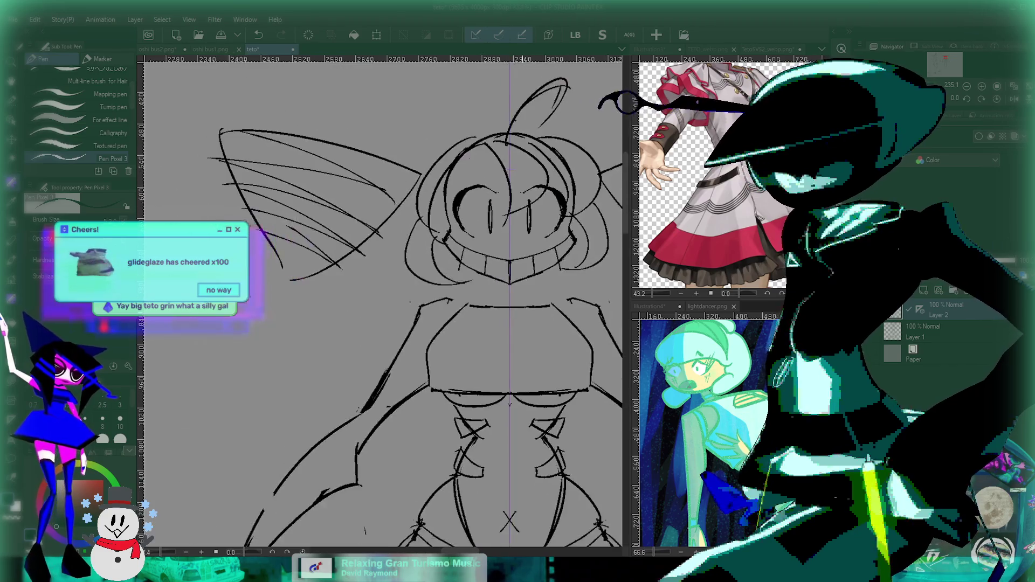
{"action": "scroll", "coordinate": [484, 300], "scroll_direction": "down", "scroll_amount": 1}
{"action": "scroll", "coordinate": [353, 117], "scroll_direction": "down", "scroll_amount": 2}
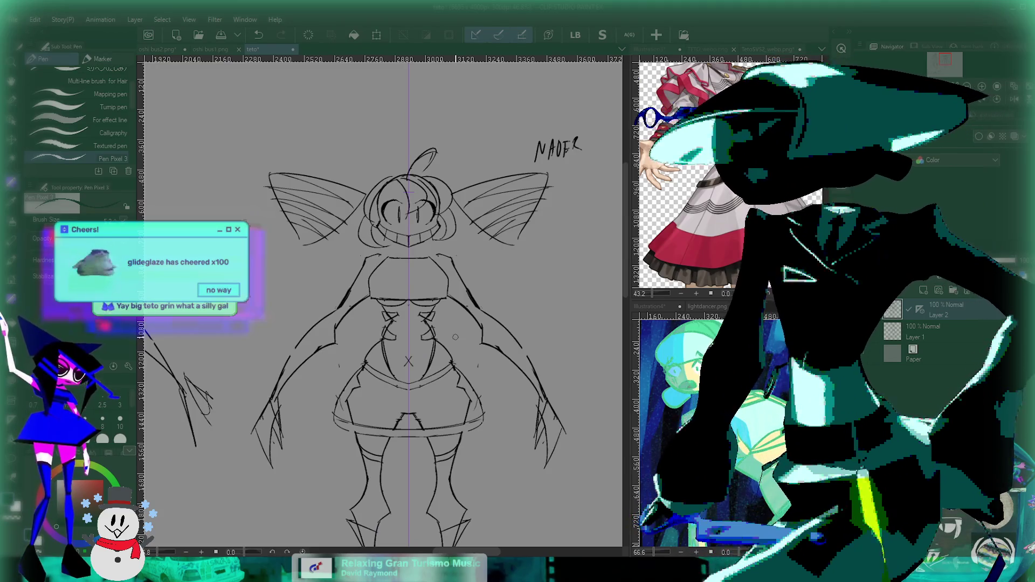
Review the figure from head to feet, then draw a stroke down from the grin corner.
{"action": "left_click_drag", "start_coordinate": [458, 338], "coordinate": [466, 184]}
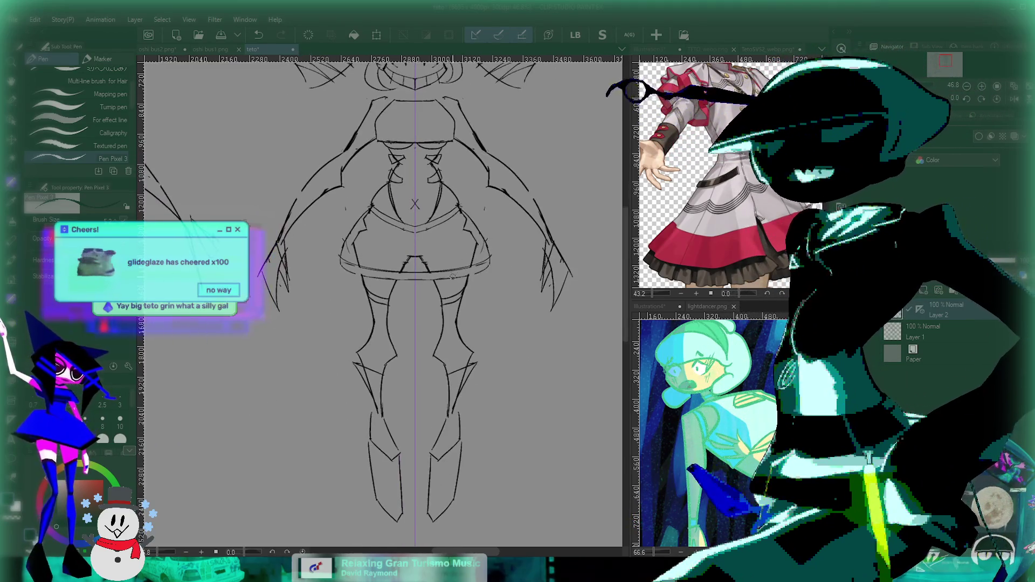
{"action": "scroll", "coordinate": [500, 251], "scroll_direction": "down", "scroll_amount": 1}
{"action": "scroll", "coordinate": [374, 308], "scroll_direction": "up", "scroll_amount": 3}
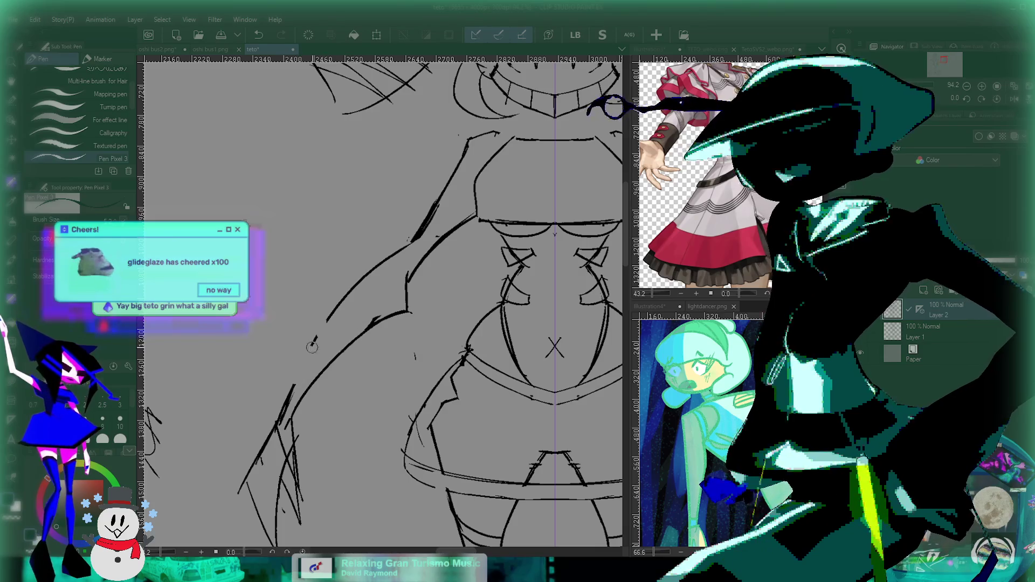
{"action": "left_click_drag", "start_coordinate": [438, 214], "coordinate": [377, 338]}
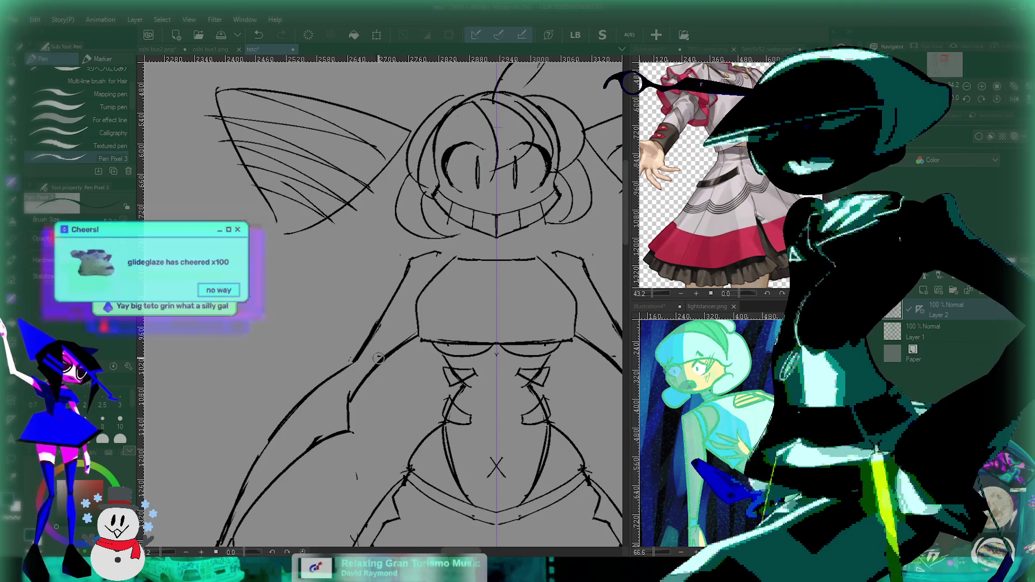
{"action": "left_click_drag", "start_coordinate": [404, 375], "coordinate": [426, 307]}
{"action": "scroll", "coordinate": [512, 300], "scroll_direction": "down", "scroll_amount": 1}
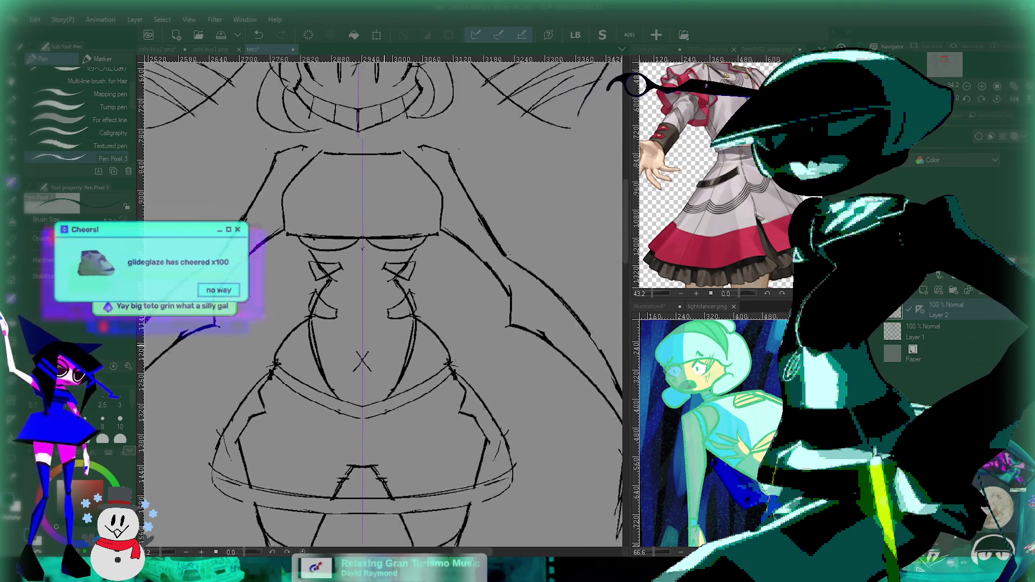
{"action": "scroll", "coordinate": [512, 300], "scroll_direction": "down", "scroll_amount": 2}
{"action": "scroll", "coordinate": [512, 300], "scroll_direction": "up", "scroll_amount": 1}
{"action": "scroll", "coordinate": [512, 300], "scroll_direction": "up", "scroll_amount": 4}
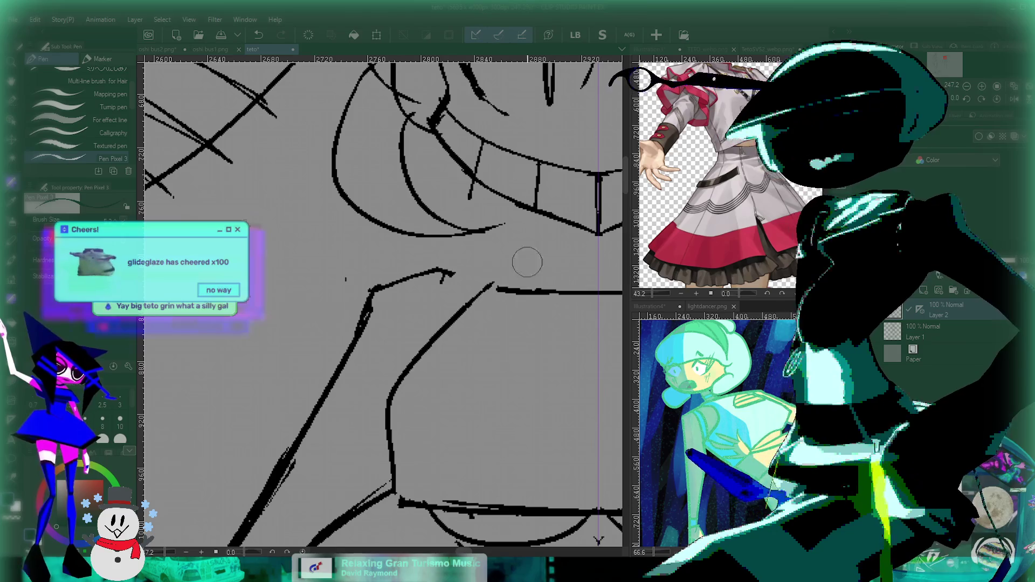
{"action": "left_click_drag", "start_coordinate": [445, 274], "coordinate": [489, 287]}
Undo the last stroke and inspect the waistline, legs and corset lacing area.
{"action": "key", "text": "ctrl+z"}
{"action": "left_click_drag", "start_coordinate": [558, 295], "coordinate": [461, 242]}
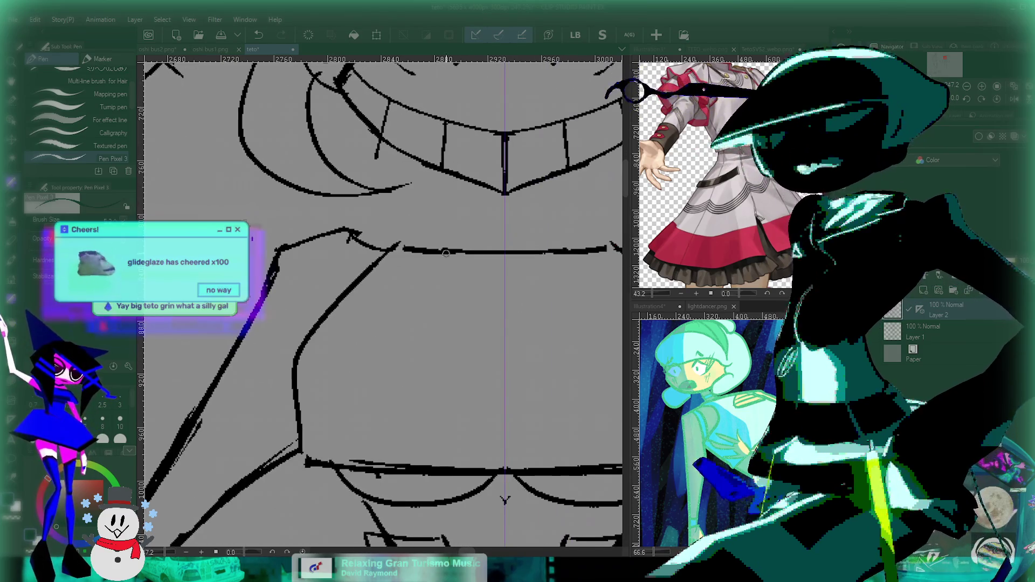
{"action": "left_click_drag", "start_coordinate": [510, 496], "coordinate": [429, 384]}
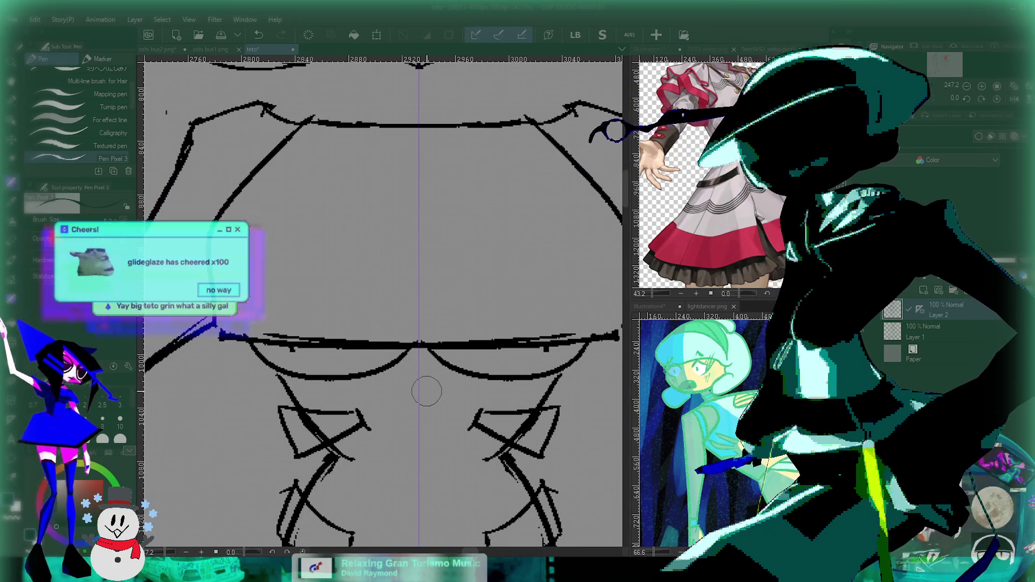
{"action": "scroll", "coordinate": [429, 384], "scroll_direction": "down", "scroll_amount": 2}
{"action": "scroll", "coordinate": [371, 323], "scroll_direction": "down", "scroll_amount": 1}
{"action": "scroll", "coordinate": [468, 285], "scroll_direction": "up", "scroll_amount": 3}
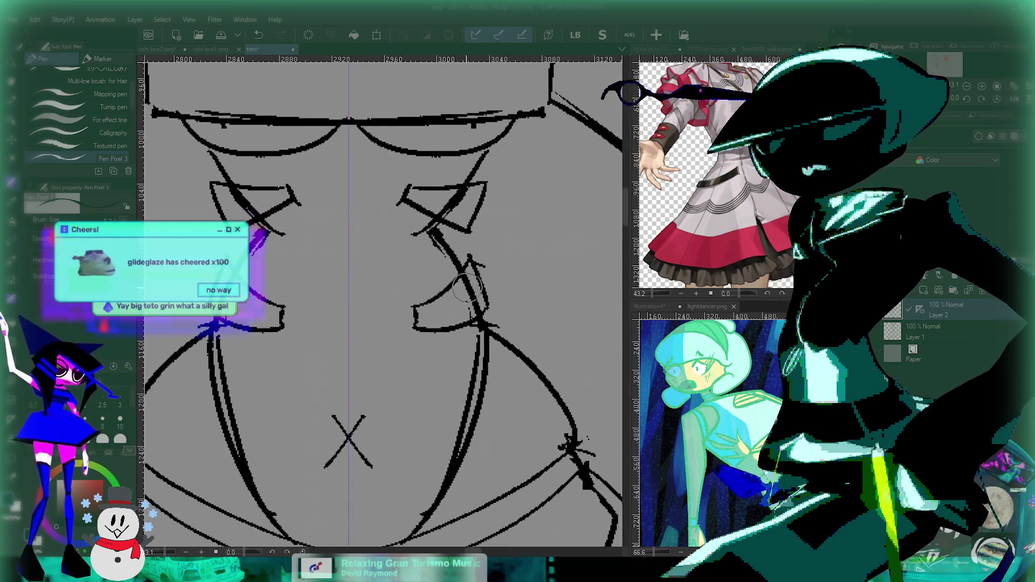
{"action": "left_click_drag", "start_coordinate": [238, 249], "coordinate": [343, 278]}
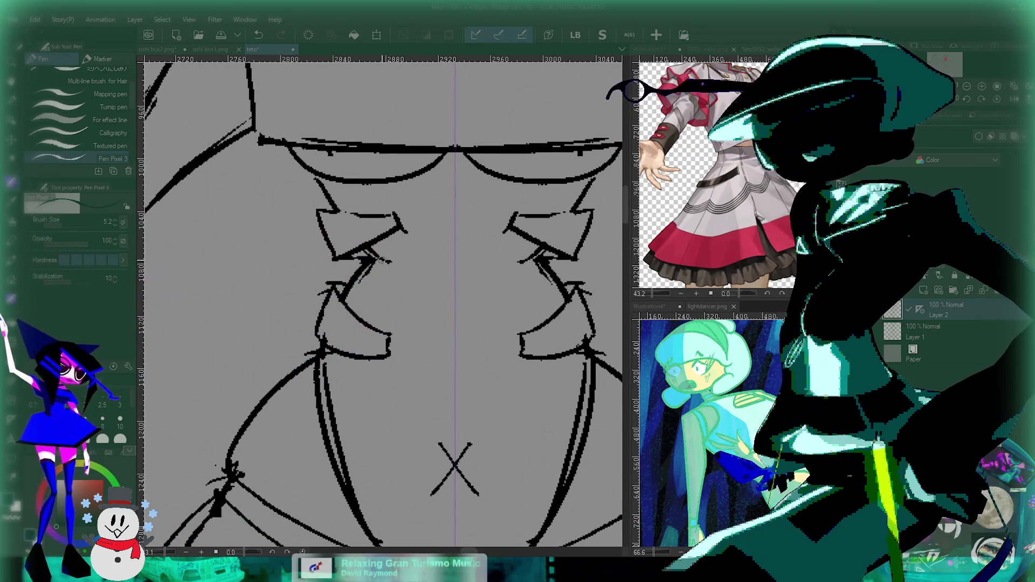
Center the whole character and draw mirrored strokes on both shoulders.
{"action": "scroll", "coordinate": [458, 345], "scroll_direction": "down", "scroll_amount": 2}
{"action": "scroll", "coordinate": [458, 345], "scroll_direction": "down", "scroll_amount": 2}
{"action": "scroll", "coordinate": [458, 345], "scroll_direction": "down", "scroll_amount": 2}
{"action": "scroll", "coordinate": [459, 345], "scroll_direction": "down", "scroll_amount": 2}
{"action": "left_click_drag", "start_coordinate": [459, 345], "coordinate": [440, 287]}
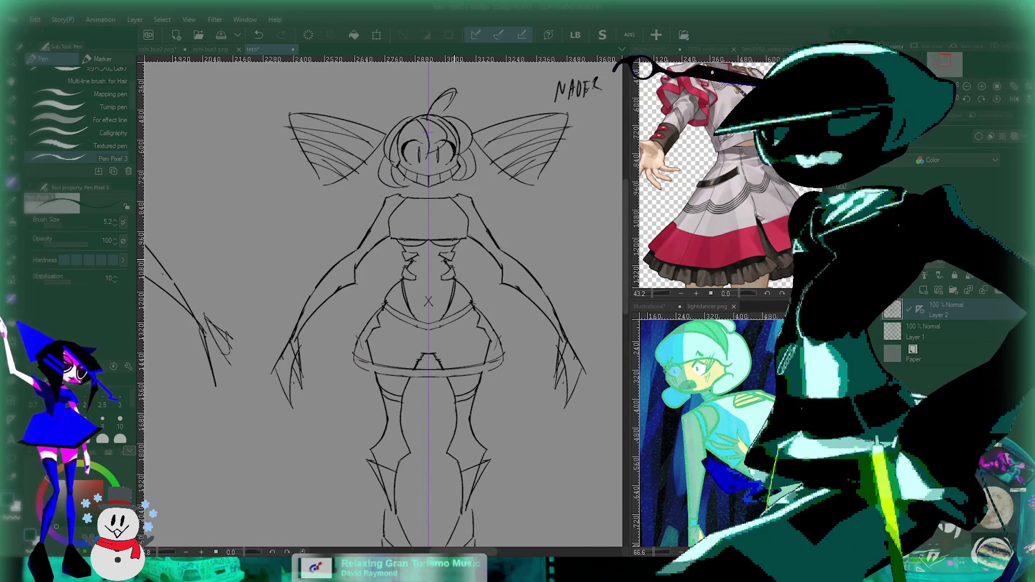
{"action": "scroll", "coordinate": [428, 162], "scroll_direction": "up", "scroll_amount": 2}
{"action": "scroll", "coordinate": [429, 162], "scroll_direction": "up", "scroll_amount": 2}
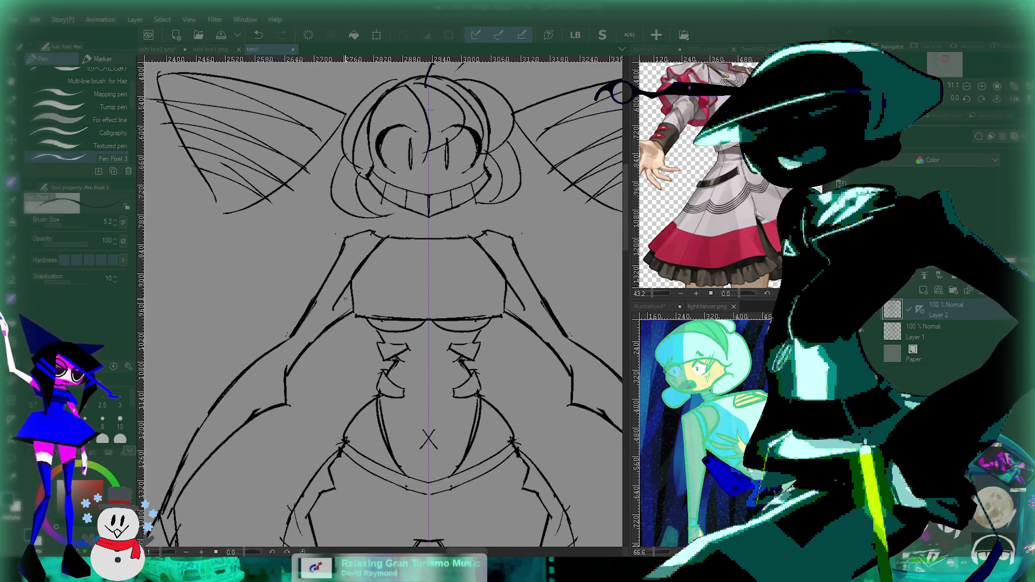
{"action": "scroll", "coordinate": [426, 324], "scroll_direction": "up", "scroll_amount": 2}
{"action": "left_click_drag", "start_coordinate": [377, 269], "coordinate": [397, 323]}
{"action": "left_click_drag", "start_coordinate": [348, 186], "coordinate": [314, 282]}
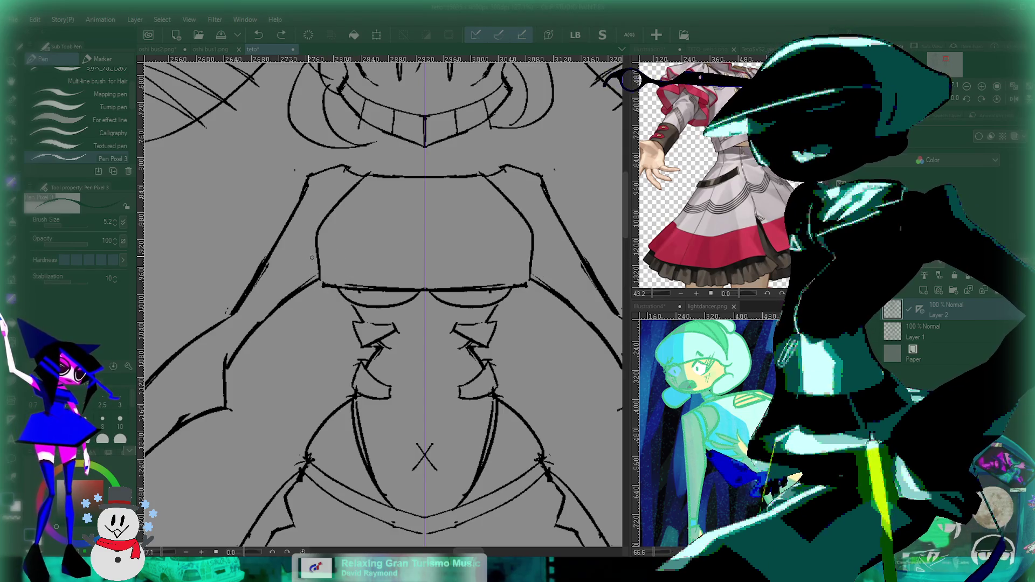
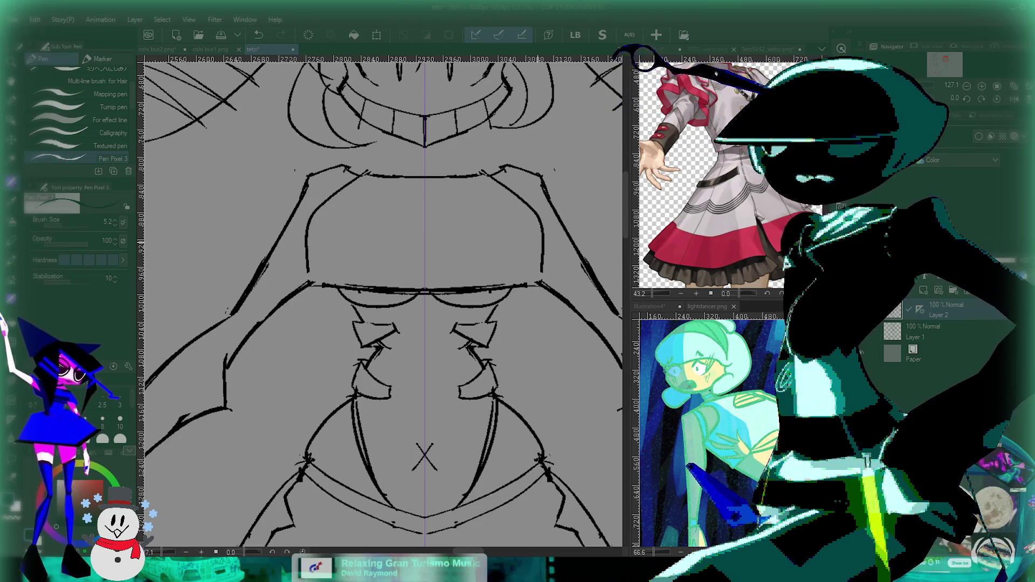
Draw a mirrored centre V-stroke down the bodice, undoing the second stroke.
{"action": "scroll", "coordinate": [537, 242], "scroll_direction": "down", "scroll_amount": 5}
{"action": "scroll", "coordinate": [496, 300], "scroll_direction": "up", "scroll_amount": 4}
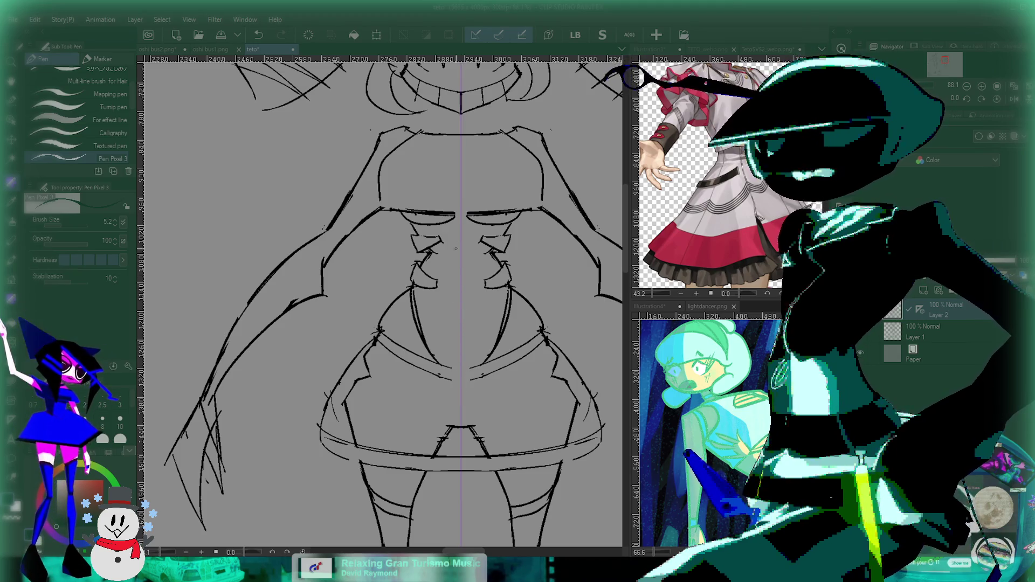
{"action": "left_click_drag", "start_coordinate": [460, 206], "coordinate": [453, 377]}
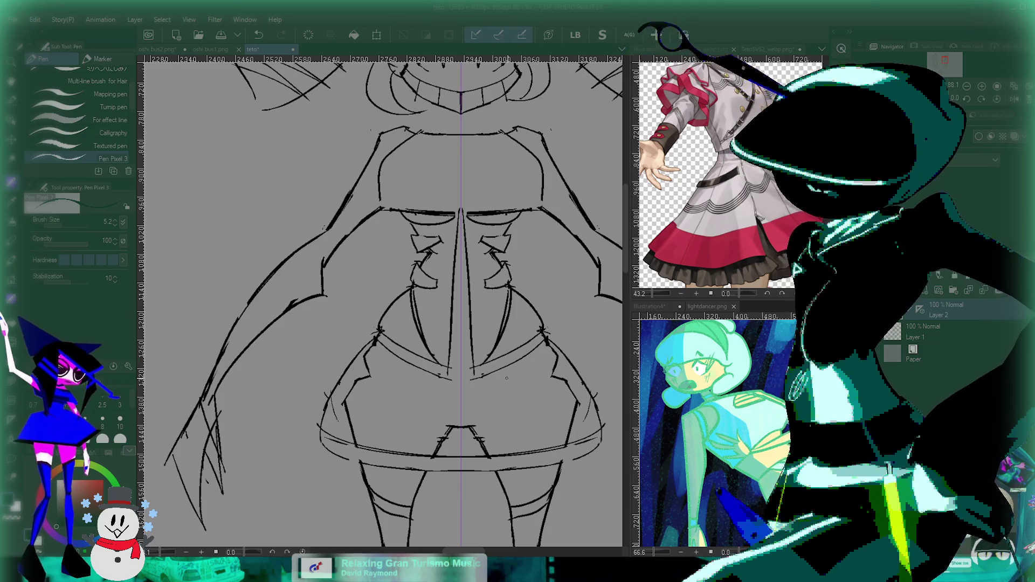
{"action": "left_click_drag", "start_coordinate": [486, 309], "coordinate": [445, 352]}
{"action": "key", "text": "ctrl+z"}
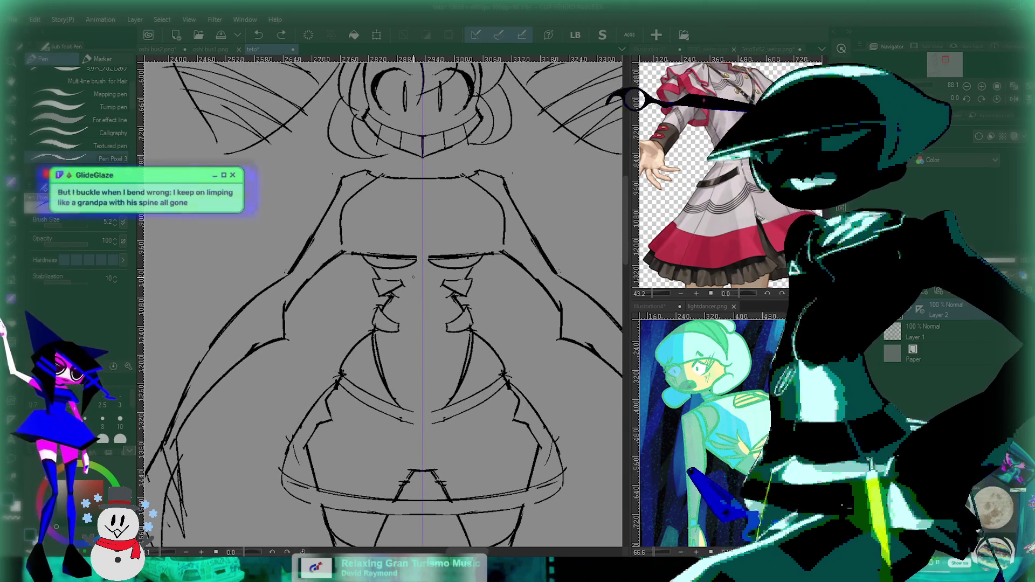
Zoom out and back in to check the mirrored bodice line against the figure.
{"action": "scroll", "coordinate": [380, 302], "scroll_direction": "down", "scroll_amount": 4}
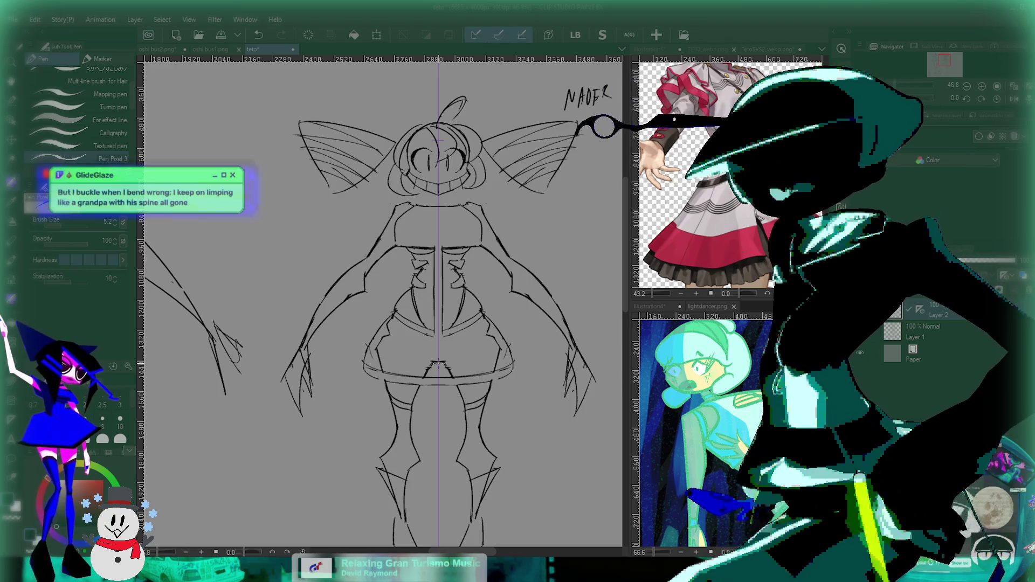
{"action": "scroll", "coordinate": [414, 415], "scroll_direction": "up", "scroll_amount": 4}
{"action": "scroll", "coordinate": [414, 414], "scroll_direction": "down", "scroll_amount": 2}
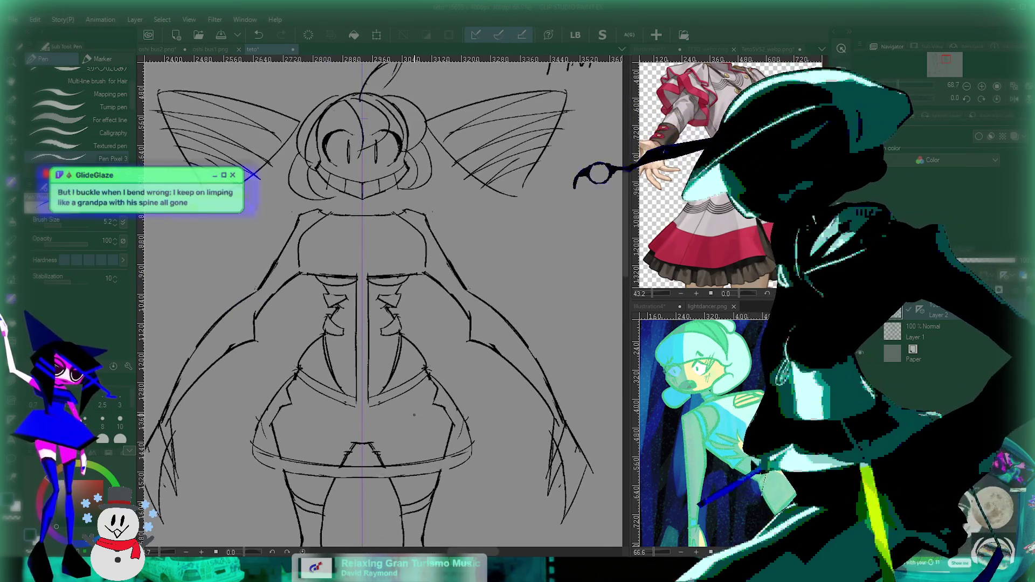
{"action": "scroll", "coordinate": [414, 414], "scroll_direction": "down", "scroll_amount": 2}
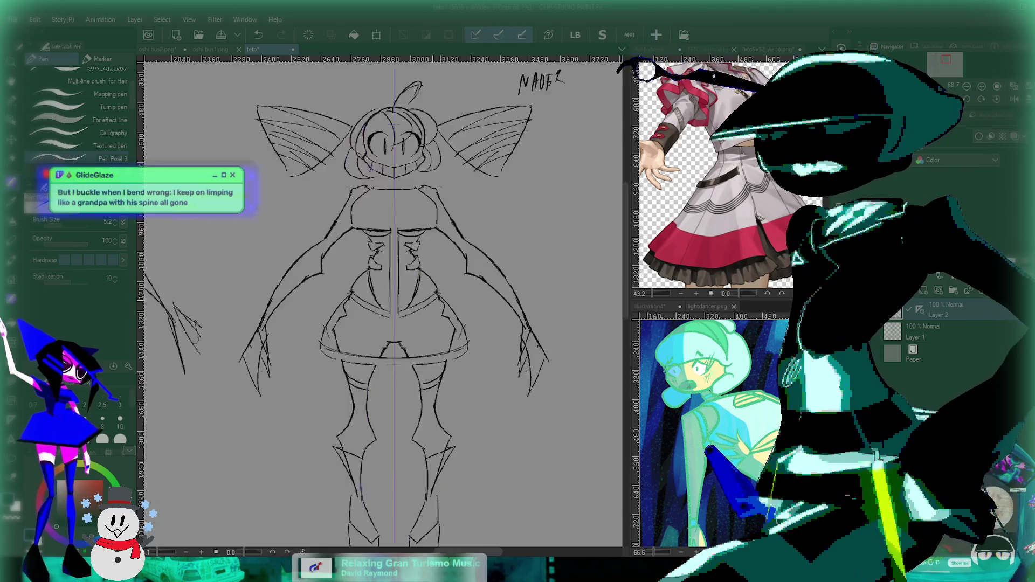
{"action": "scroll", "coordinate": [407, 372], "scroll_direction": "down", "scroll_amount": 1}
{"action": "scroll", "coordinate": [407, 363], "scroll_direction": "up", "scroll_amount": 1}
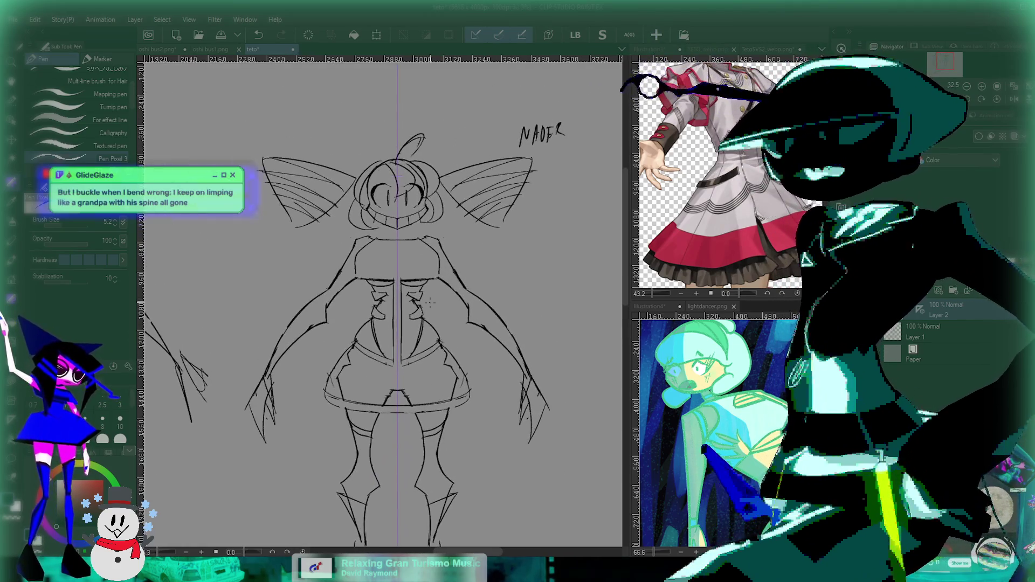
{"action": "scroll", "coordinate": [407, 337], "scroll_direction": "up", "scroll_amount": 1}
{"action": "scroll", "coordinate": [408, 312], "scroll_direction": "up", "scroll_amount": 1}
{"action": "scroll", "coordinate": [408, 312], "scroll_direction": "up", "scroll_amount": 2}
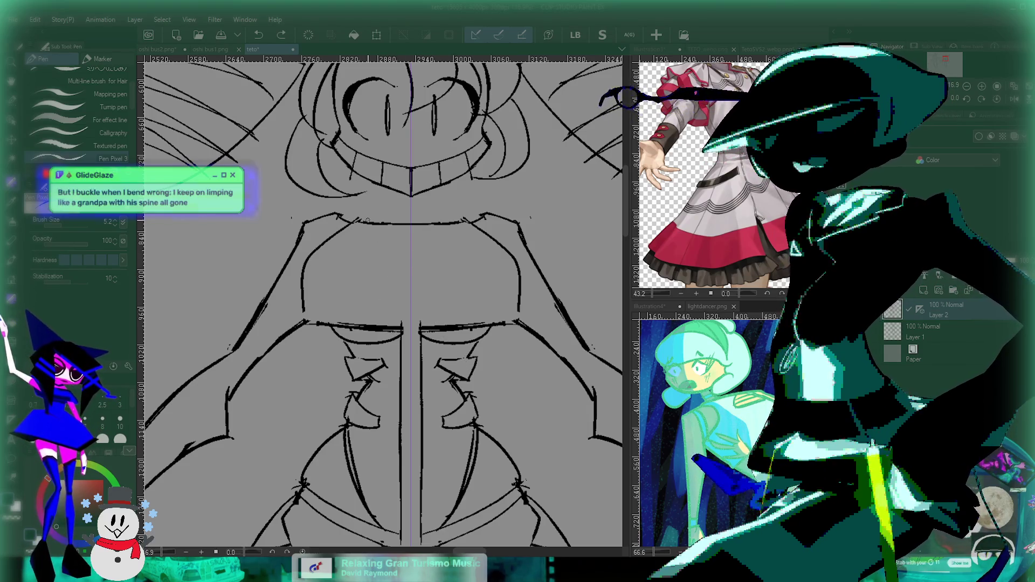
{"action": "scroll", "coordinate": [469, 286], "scroll_direction": "down", "scroll_amount": 1}
{"action": "scroll", "coordinate": [447, 310], "scroll_direction": "down", "scroll_amount": 1}
{"action": "scroll", "coordinate": [428, 334], "scroll_direction": "down", "scroll_amount": 2}
{"action": "scroll", "coordinate": [408, 357], "scroll_direction": "down", "scroll_amount": 1}
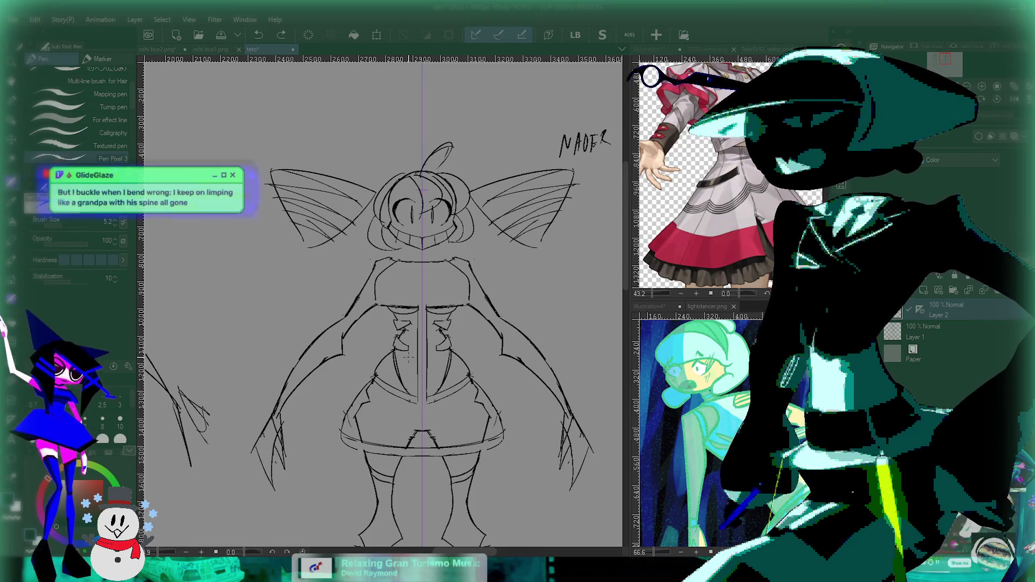
{"action": "scroll", "coordinate": [408, 356], "scroll_direction": "up", "scroll_amount": 3}
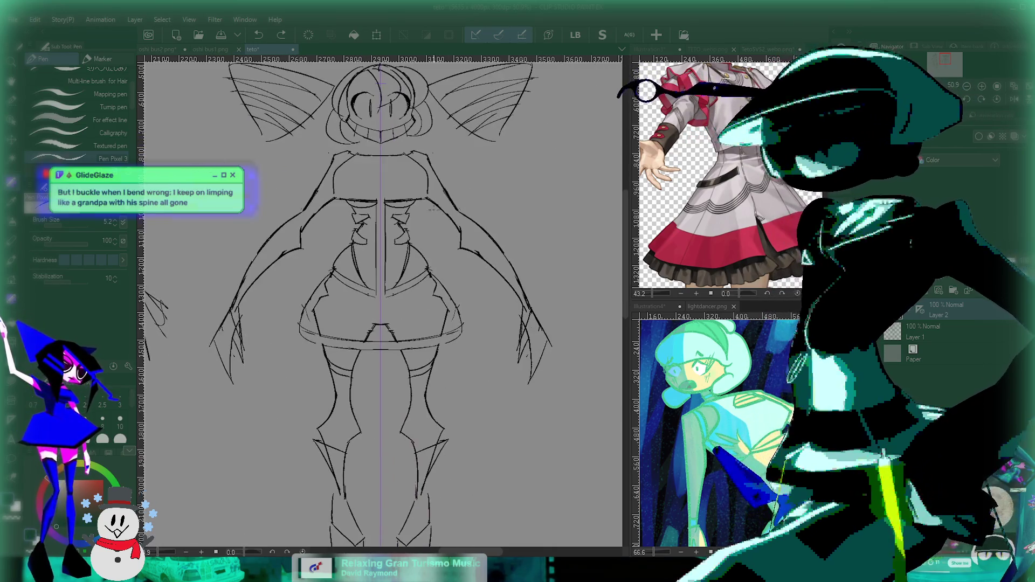
{"action": "scroll", "coordinate": [446, 261], "scroll_direction": "up", "scroll_amount": 2}
{"action": "scroll", "coordinate": [445, 261], "scroll_direction": "up", "scroll_amount": 2}
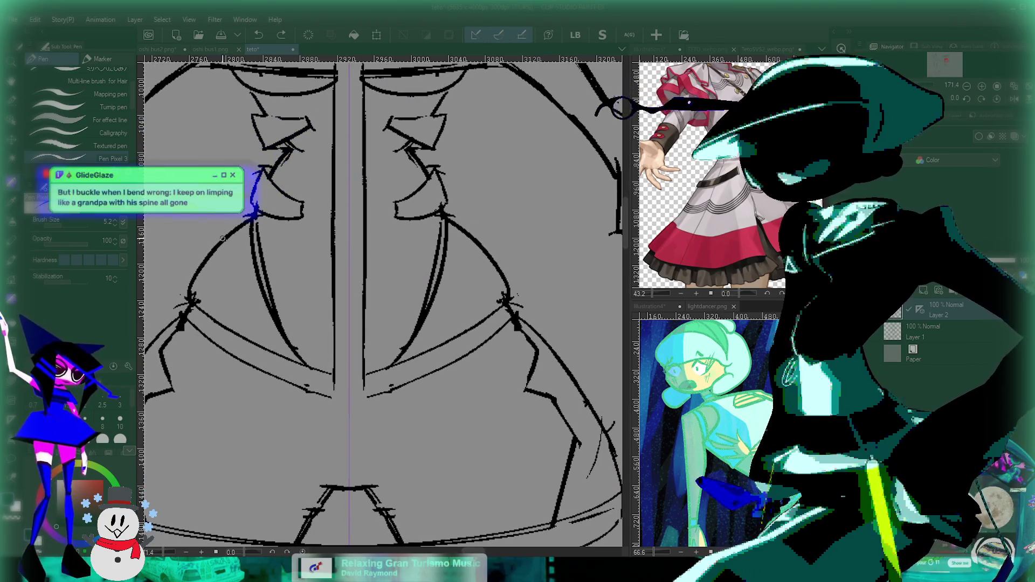
{"action": "left_click_drag", "start_coordinate": [223, 238], "coordinate": [200, 261]}
{"action": "key", "text": "ctrl+z"}
{"action": "left_click_drag", "start_coordinate": [370, 317], "coordinate": [453, 324]}
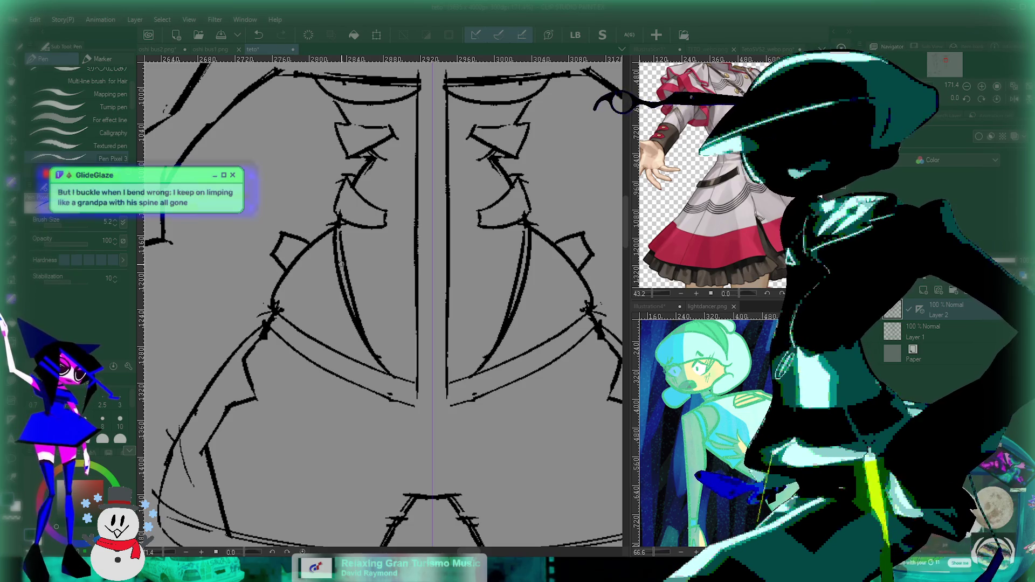
{"action": "scroll", "coordinate": [434, 387], "scroll_direction": "down", "scroll_amount": 1}
{"action": "scroll", "coordinate": [433, 387], "scroll_direction": "down", "scroll_amount": 1}
{"action": "scroll", "coordinate": [434, 387], "scroll_direction": "down", "scroll_amount": 2}
{"action": "scroll", "coordinate": [433, 387], "scroll_direction": "down", "scroll_amount": 2}
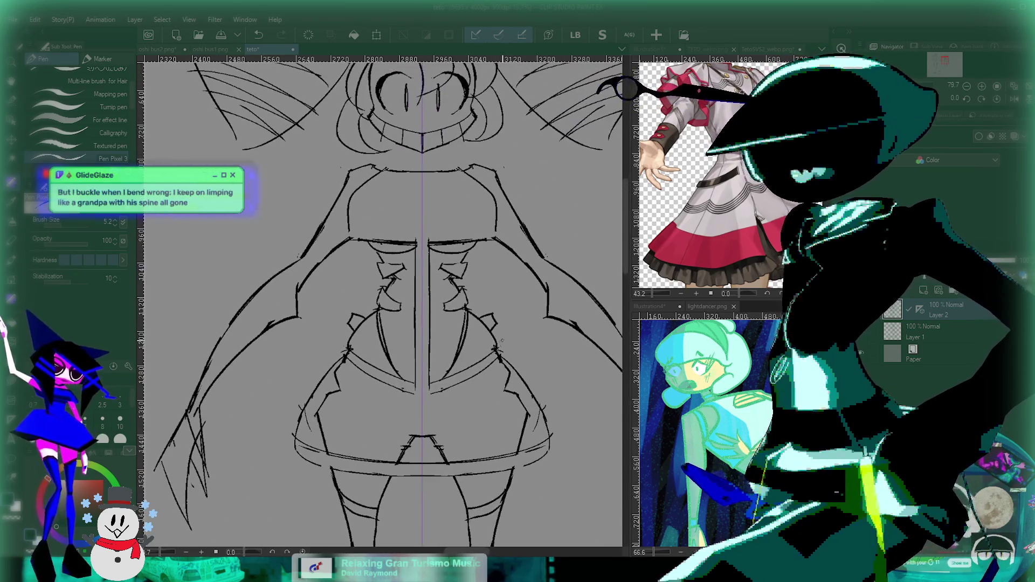
{"action": "scroll", "coordinate": [506, 327], "scroll_direction": "up", "scroll_amount": 2}
{"action": "scroll", "coordinate": [506, 327], "scroll_direction": "down", "scroll_amount": 2}
{"action": "scroll", "coordinate": [485, 328], "scroll_direction": "down", "scroll_amount": 2}
{"action": "scroll", "coordinate": [458, 331], "scroll_direction": "down", "scroll_amount": 2}
{"action": "scroll", "coordinate": [431, 335], "scroll_direction": "down", "scroll_amount": 1}
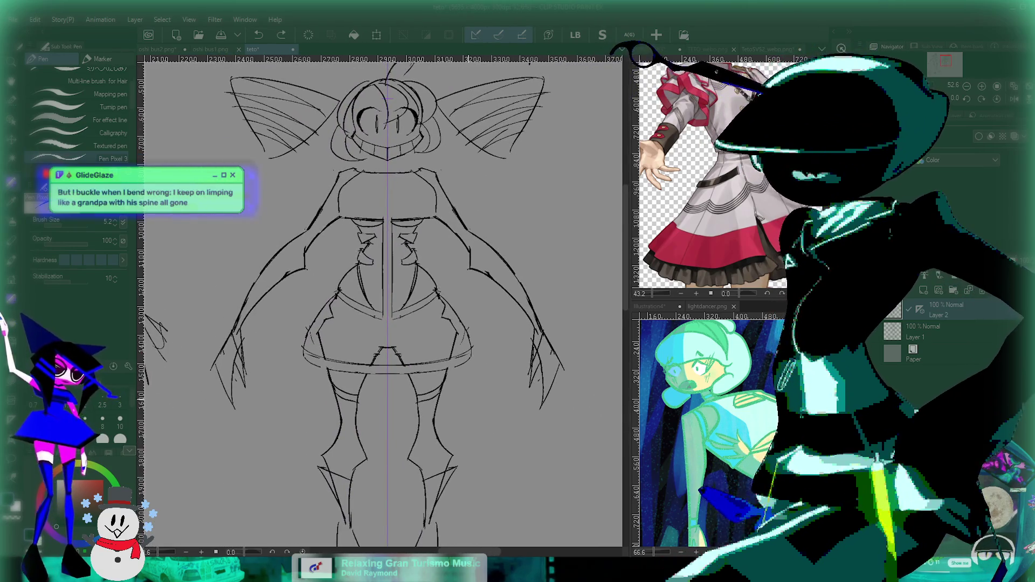
{"action": "scroll", "coordinate": [445, 364], "scroll_direction": "down", "scroll_amount": 2}
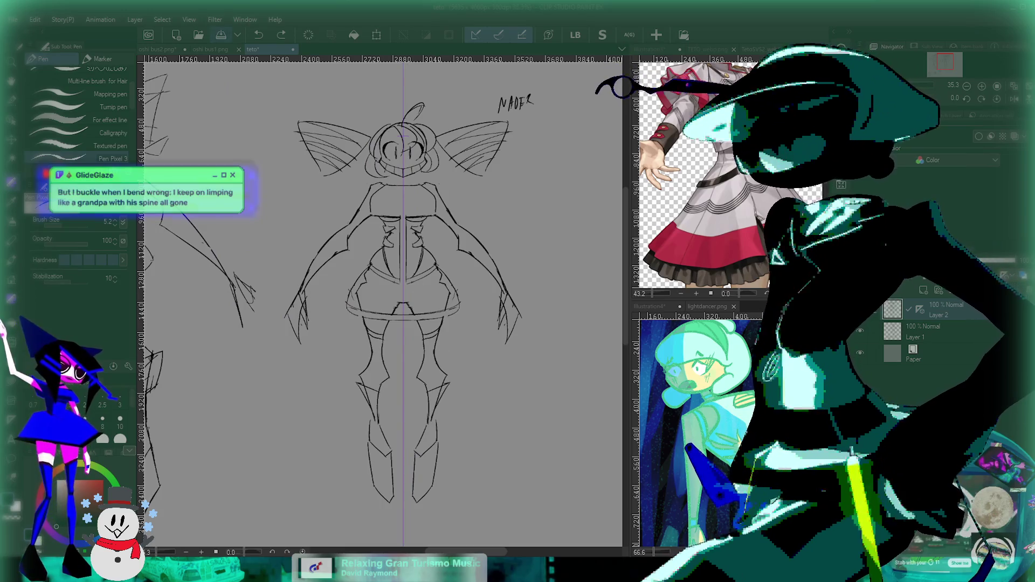
{"action": "scroll", "coordinate": [485, 313], "scroll_direction": "up", "scroll_amount": 3}
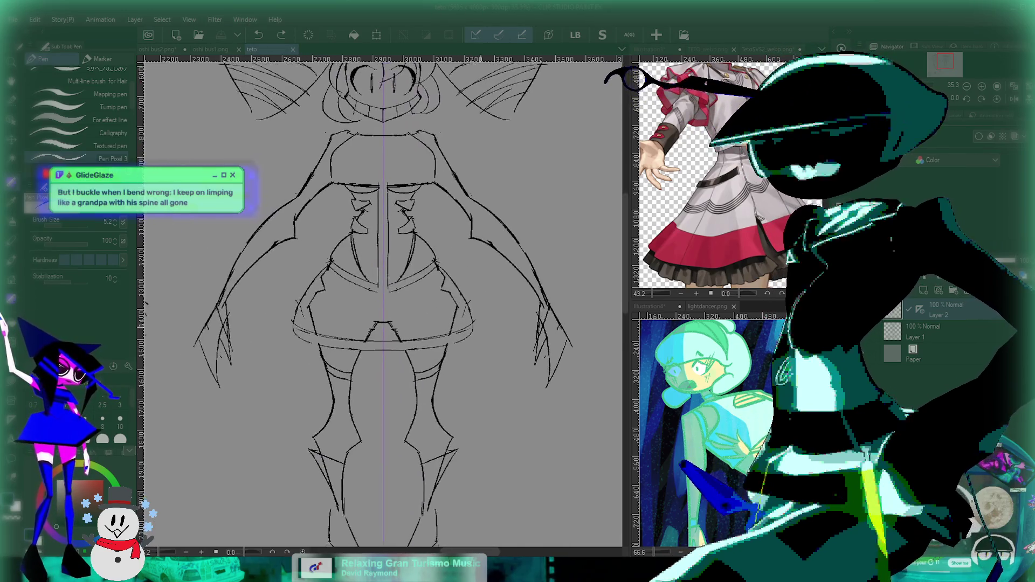
{"action": "scroll", "coordinate": [477, 345], "scroll_direction": "down", "scroll_amount": 2}
{"action": "scroll", "coordinate": [472, 367], "scroll_direction": "down", "scroll_amount": 1}
{"action": "scroll", "coordinate": [472, 367], "scroll_direction": "up", "scroll_amount": 1}
{"action": "scroll", "coordinate": [458, 386], "scroll_direction": "down", "scroll_amount": 1}
{"action": "scroll", "coordinate": [458, 390], "scroll_direction": "up", "scroll_amount": 1}
{"action": "scroll", "coordinate": [507, 392], "scroll_direction": "down", "scroll_amount": 1}
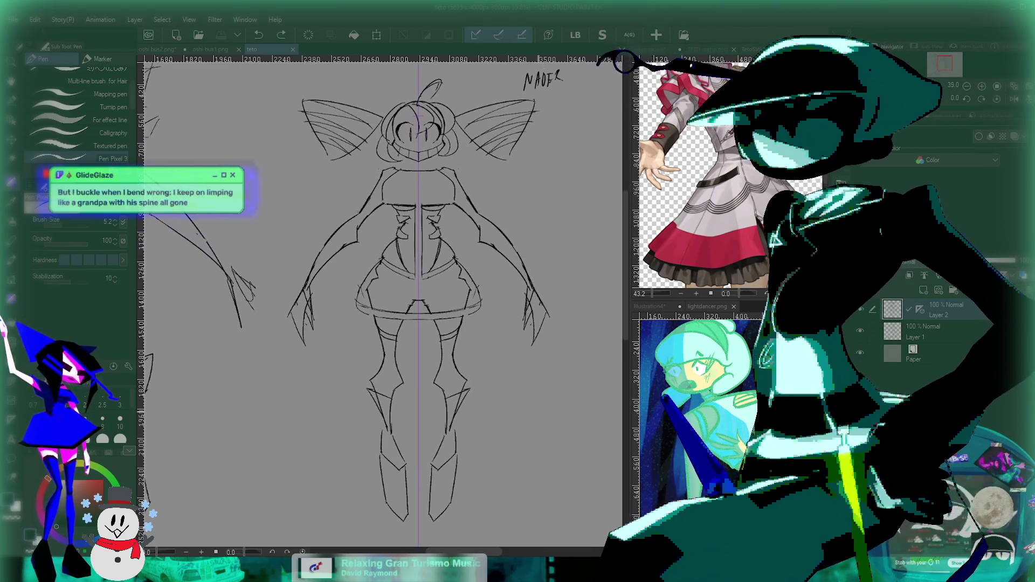